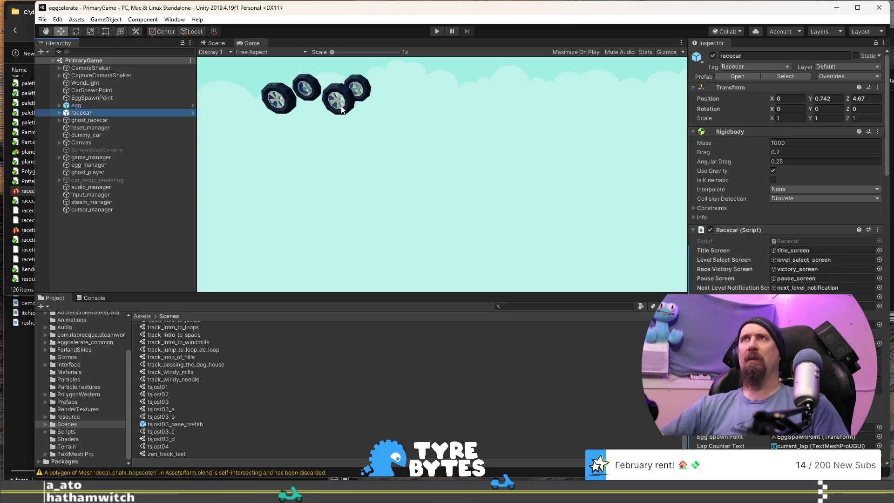
# Expand racecar to inspect dummy_car's physics and colliders, check racecar.blend, then switch to Scene view
pyautogui.click(60, 112)
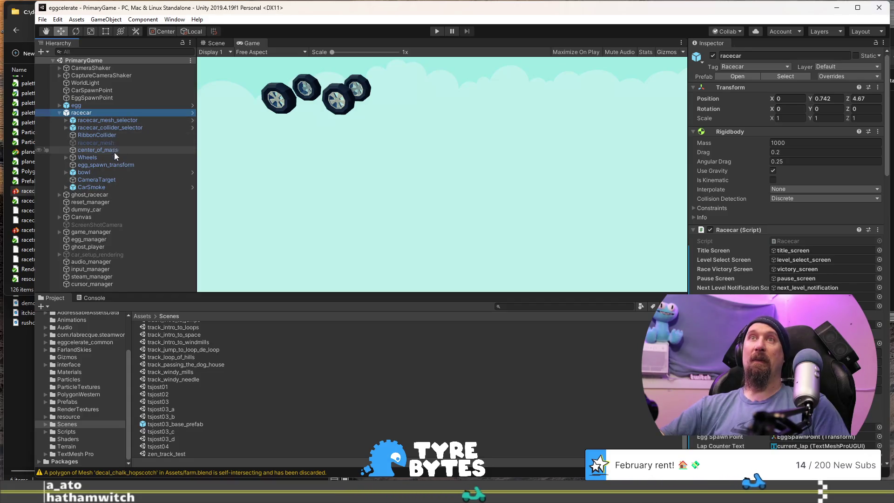
pyautogui.click(115, 211)
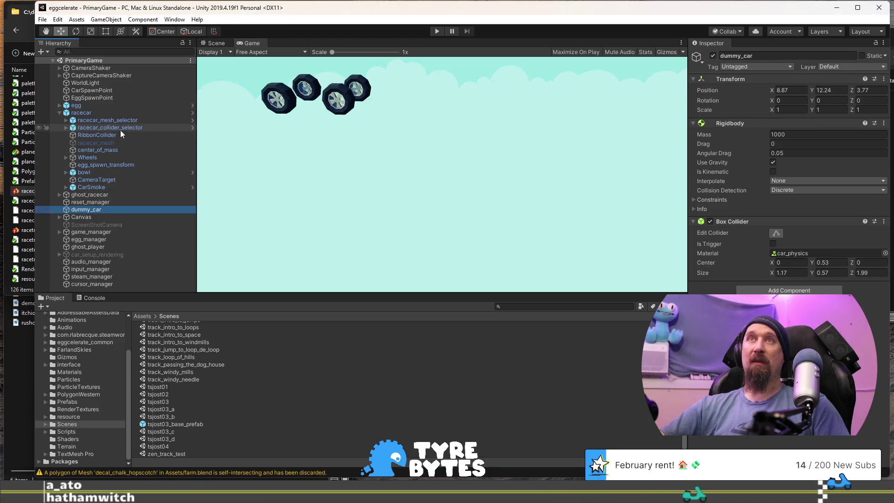
pyautogui.click(29, 184)
pyautogui.click(42, 190)
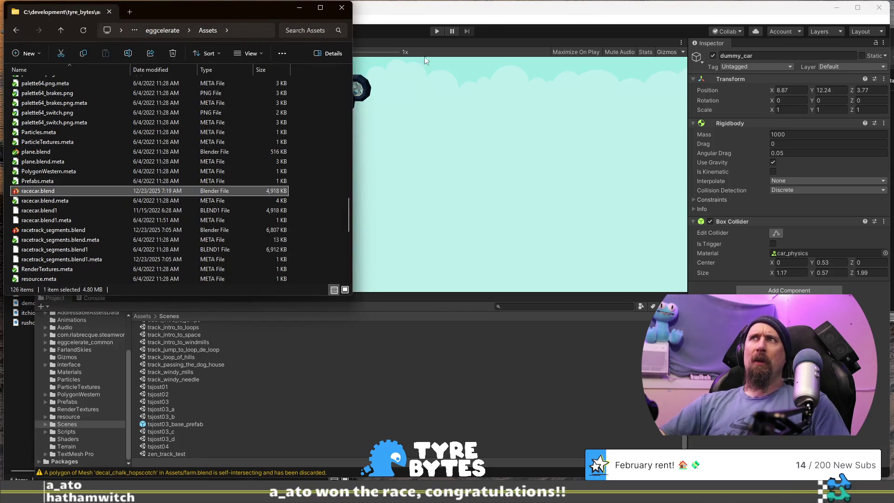
pyautogui.click(499, 9)
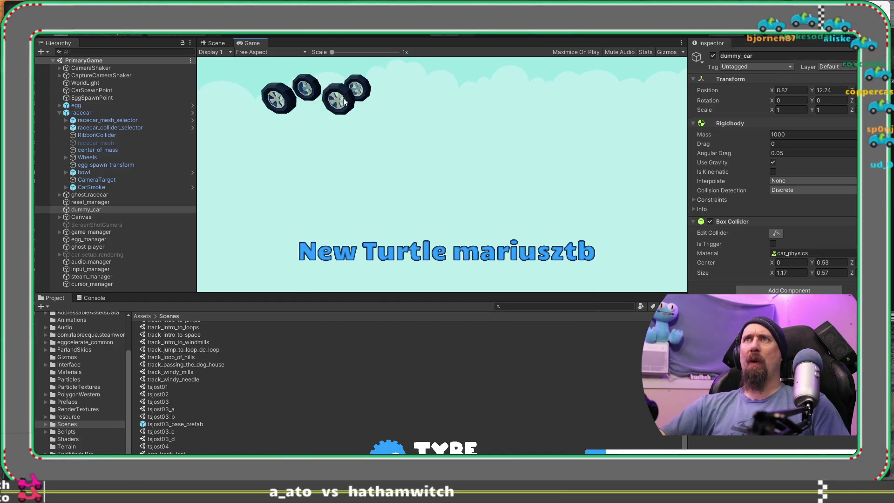
pyautogui.click(217, 43)
# Frame the game_manager and then the ghost car's body in the Scene view
pyautogui.moveTo(315, 123)
pyautogui.mouseDown()
pyautogui.moveTo(627, 236)
pyautogui.moveTo(538, 153)
pyautogui.mouseUp()
pyautogui.click(483, 127)
pyautogui.press('f')
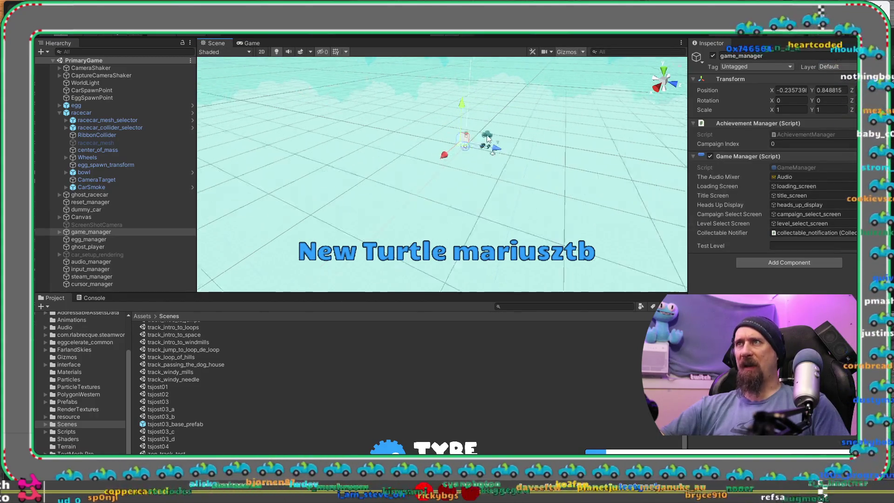
pyautogui.click(516, 176)
pyautogui.press('f')
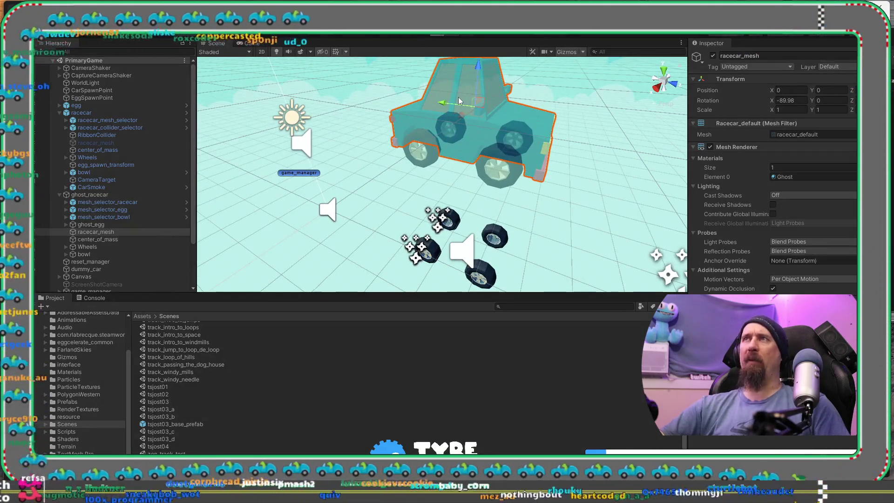
# Preview the main menu in play mode, then reopen PrimaryGame and select game_manager
pyautogui.hotkey('ctrl', 'p')
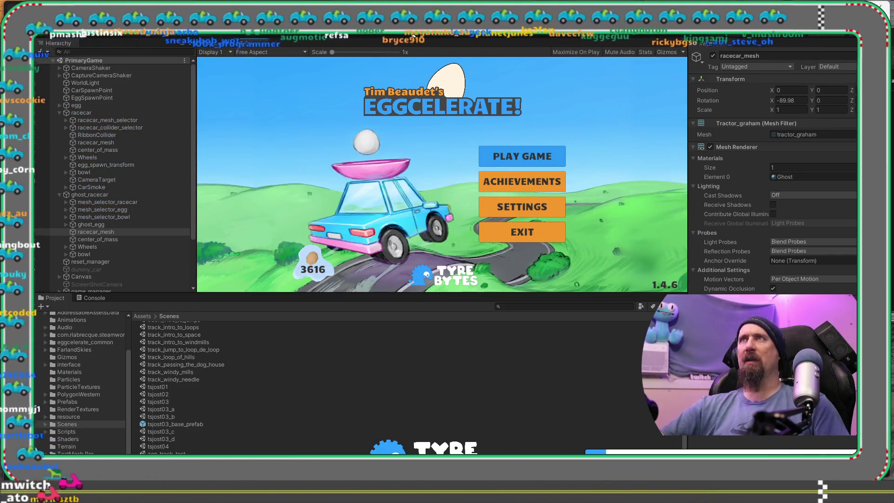
pyautogui.hotkey('ctrl', 'p')
pyautogui.scroll(5, 207, 362)
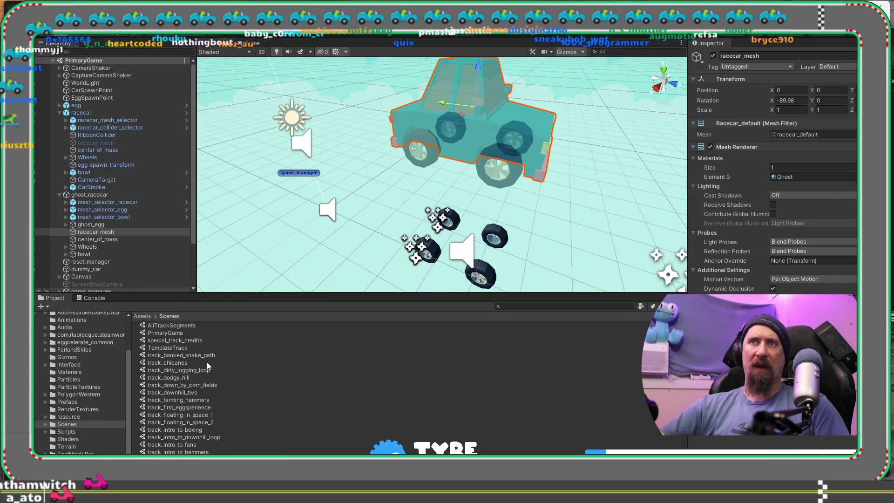
pyautogui.doubleClick(168, 340)
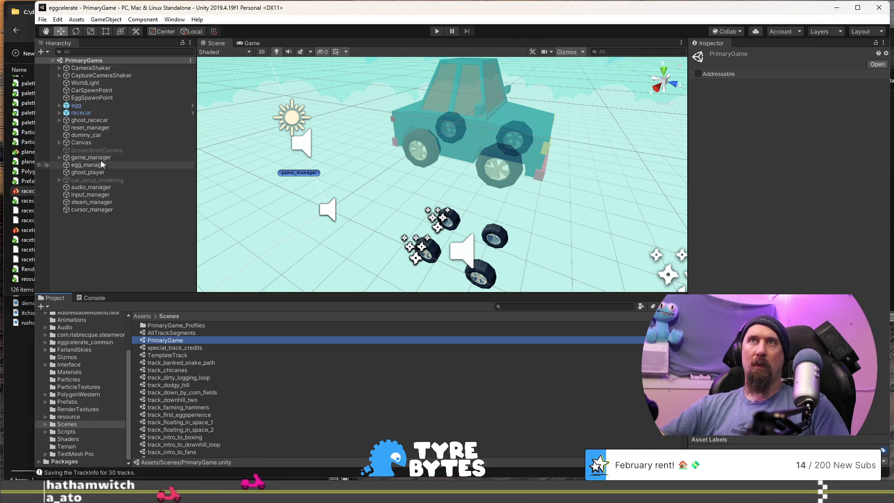
pyautogui.click(103, 159)
# Enter zen_track_test as the game manager's Test Level, then start play mode
pyautogui.click(793, 246)
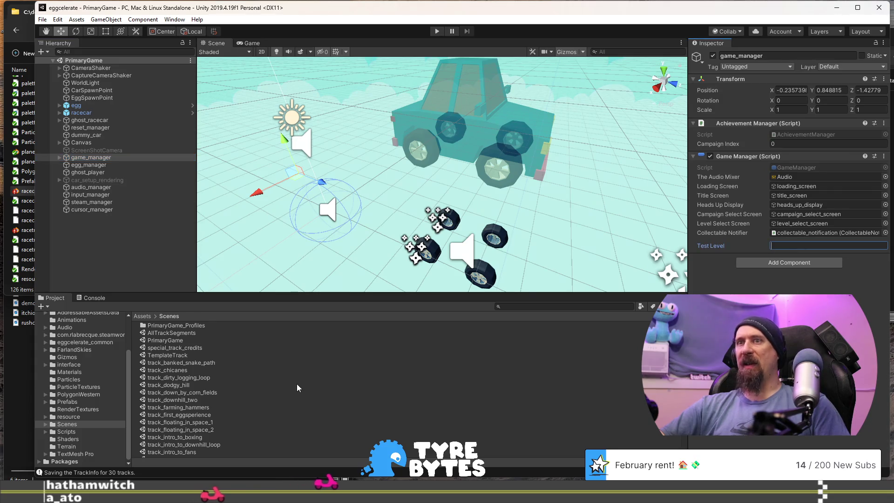
pyautogui.scroll(-5, 299, 388)
pyautogui.write('zen_track_test')
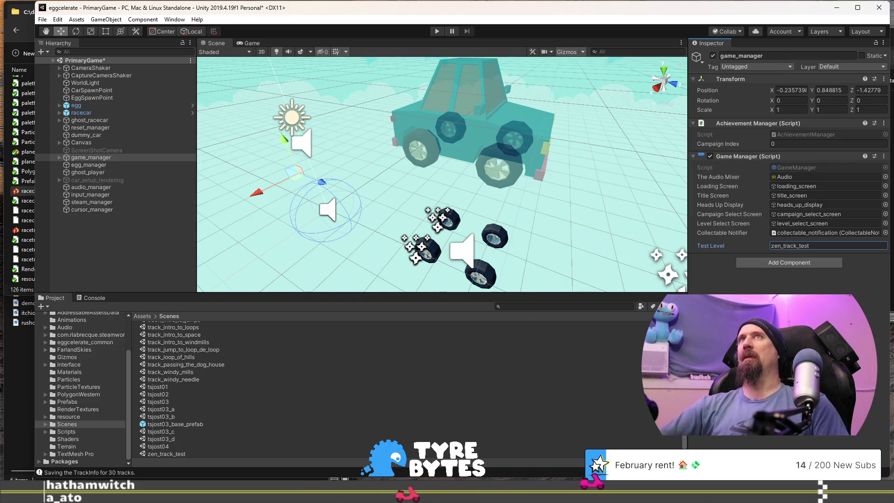
pyautogui.press('Return')
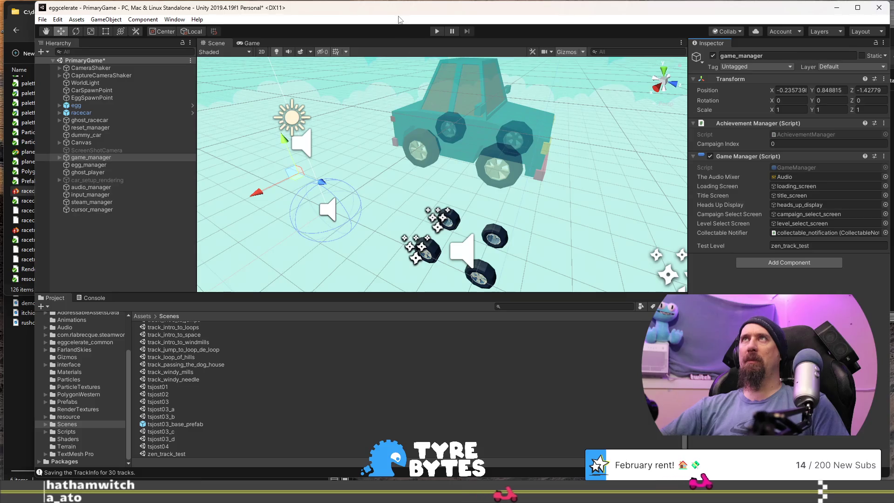
pyautogui.click(437, 30)
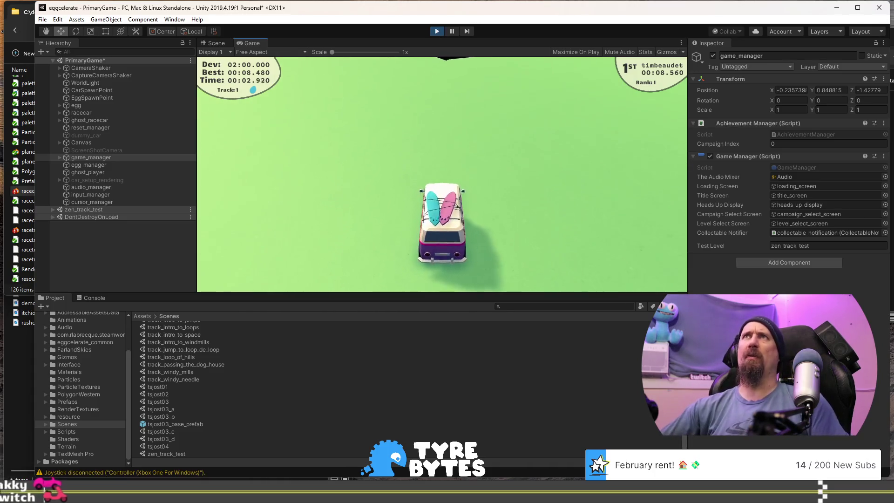
# Stop the zen_track_test drive, run it once more, and stop play mode again
pyautogui.click(438, 32)
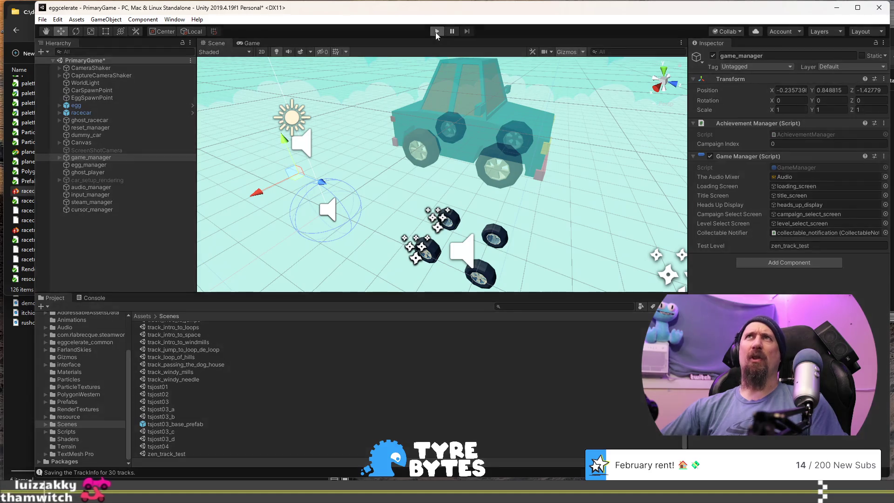
pyautogui.click(436, 31)
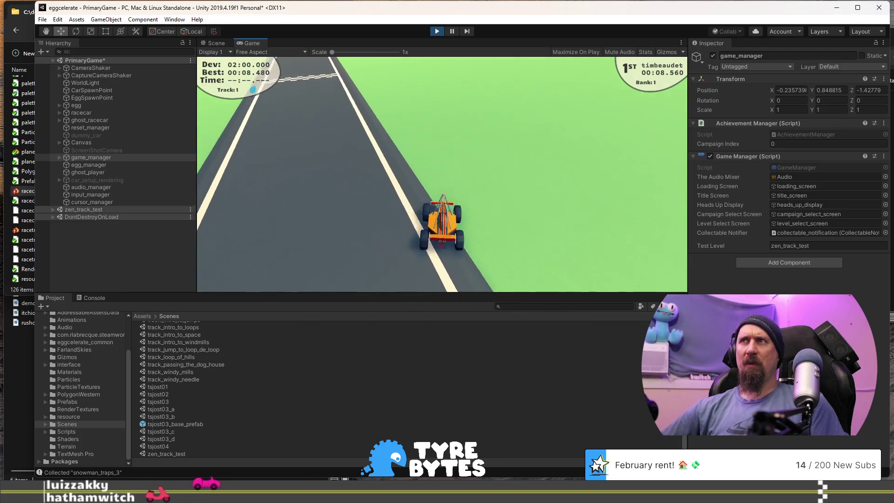
pyautogui.click(436, 31)
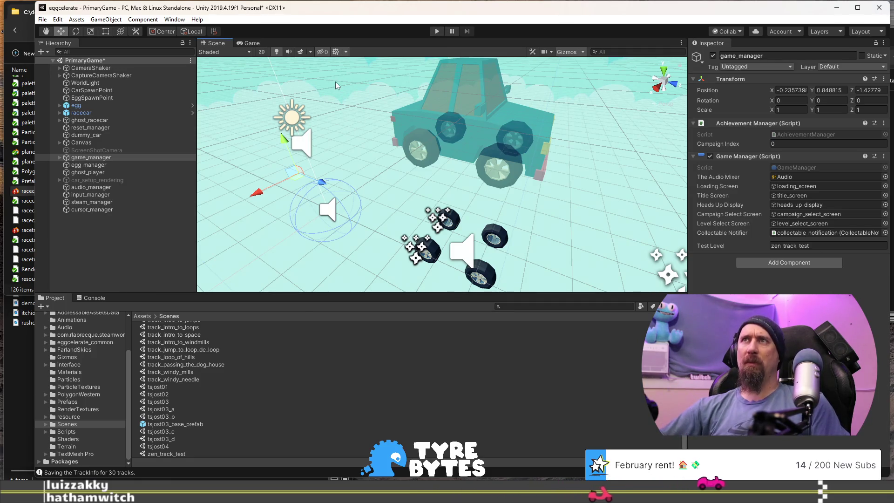
# Select the ghost car's RearRight wheel, browse the Edit and Component menus, then open tsjost02's asset actions
pyautogui.click(428, 149)
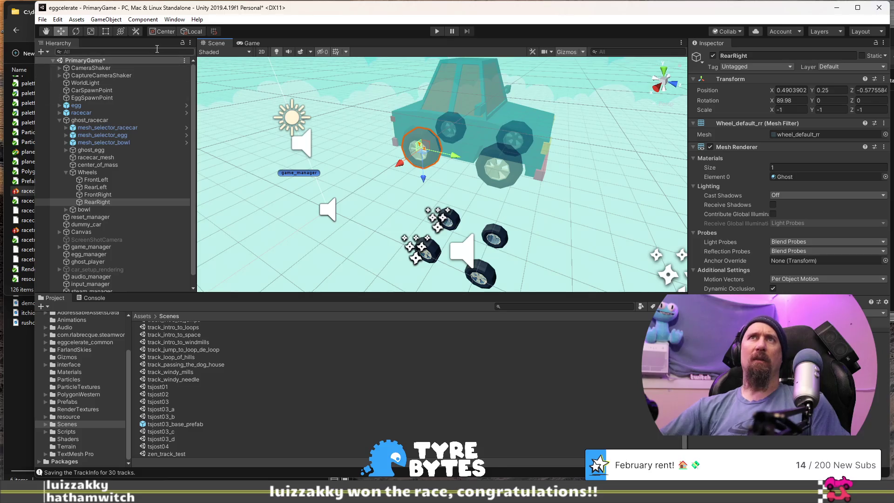
pyautogui.click(57, 20)
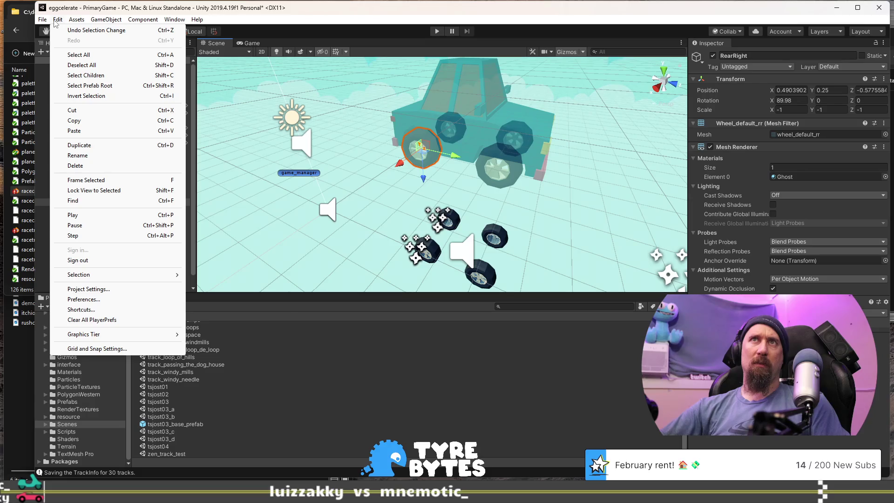
pyautogui.moveTo(87, 21)
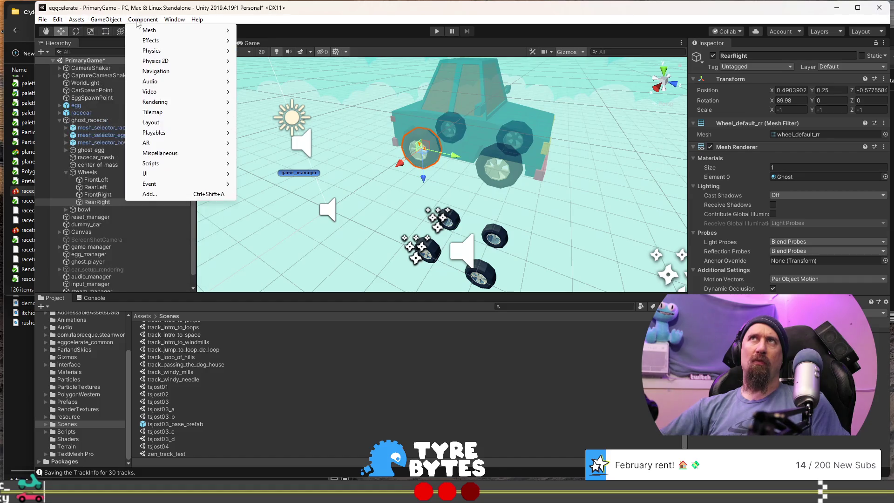
pyautogui.click(351, 27)
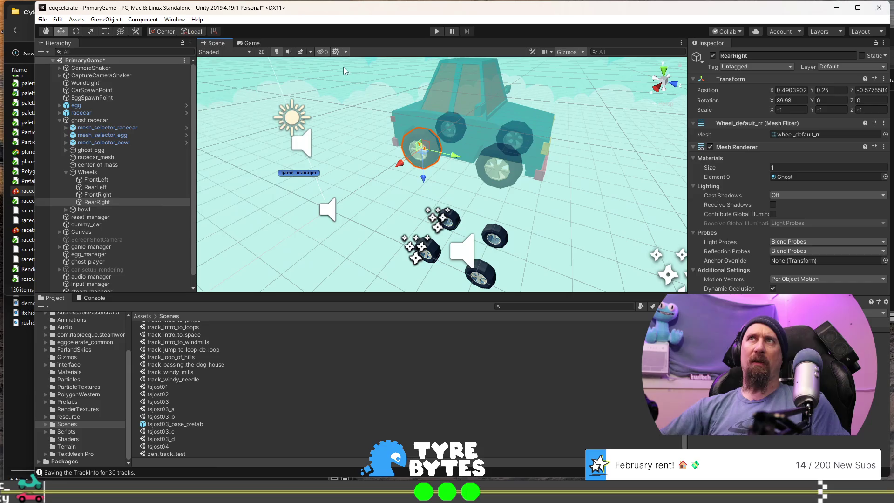
pyautogui.rightClick(316, 394)
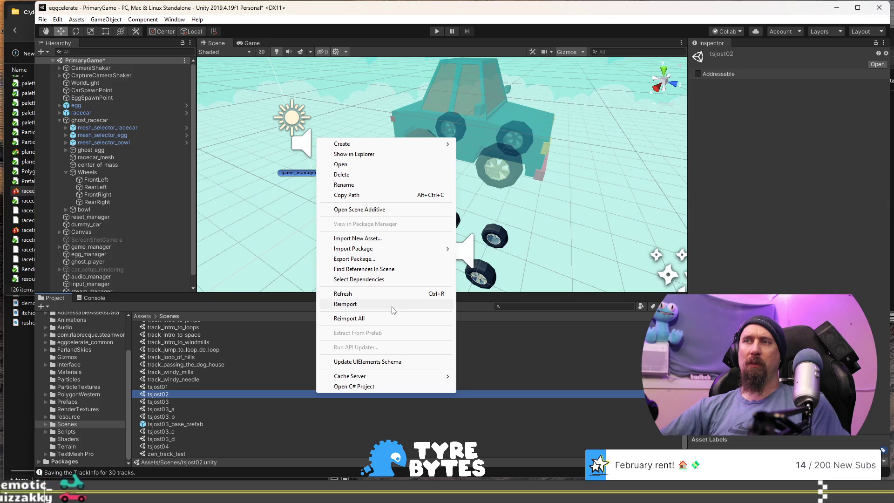
# Choose Reimport All from the tsjost02 menu, then cancel the confirmation prompt
pyautogui.click(392, 318)
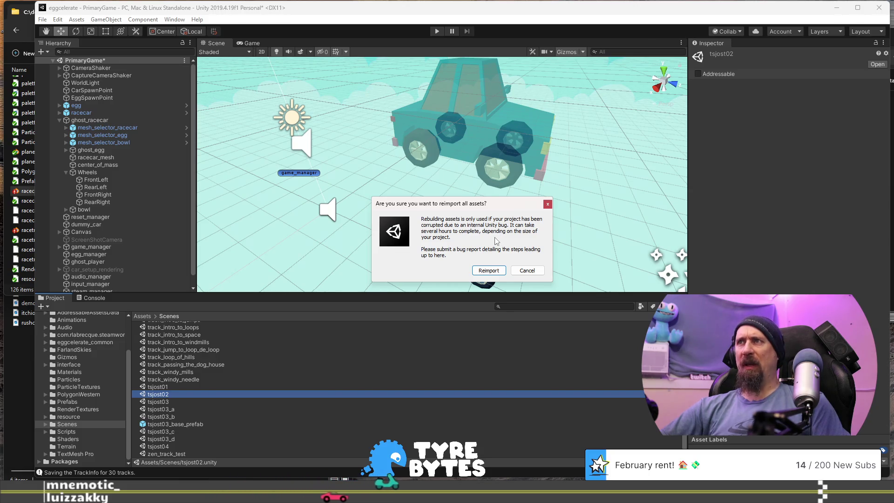
pyautogui.click(527, 272)
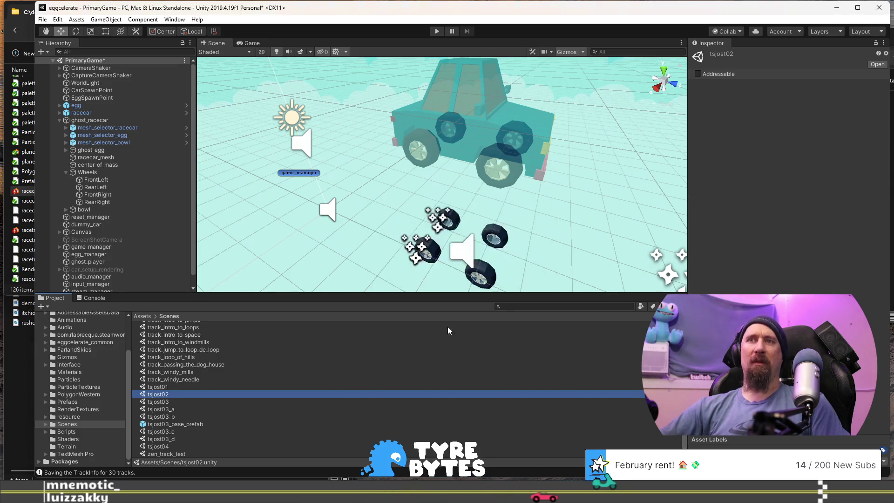
pyautogui.scroll(5, 218, 376)
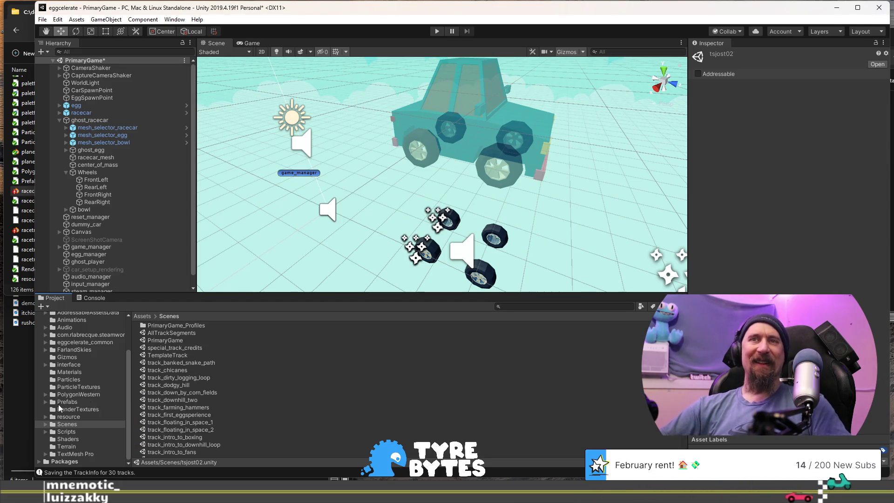
# Scroll the Project panel and open the Assets root folder
pyautogui.scroll(3, 61, 387)
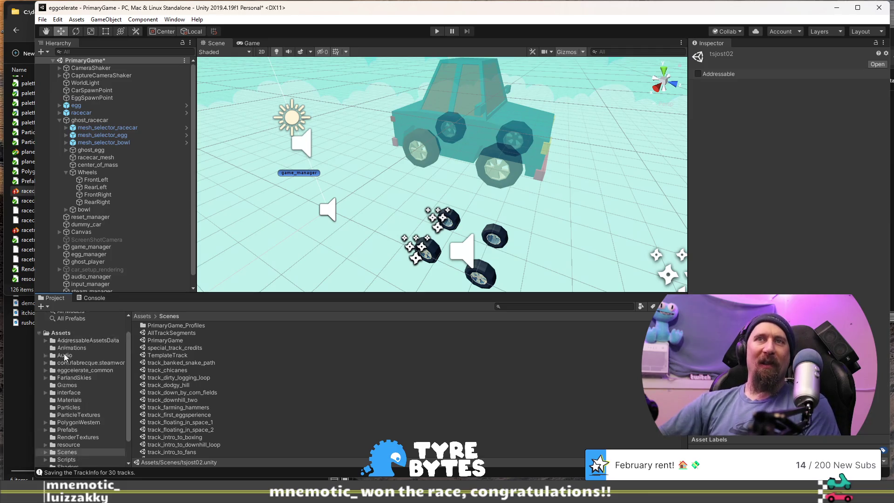
pyautogui.scroll(-3, 75, 386)
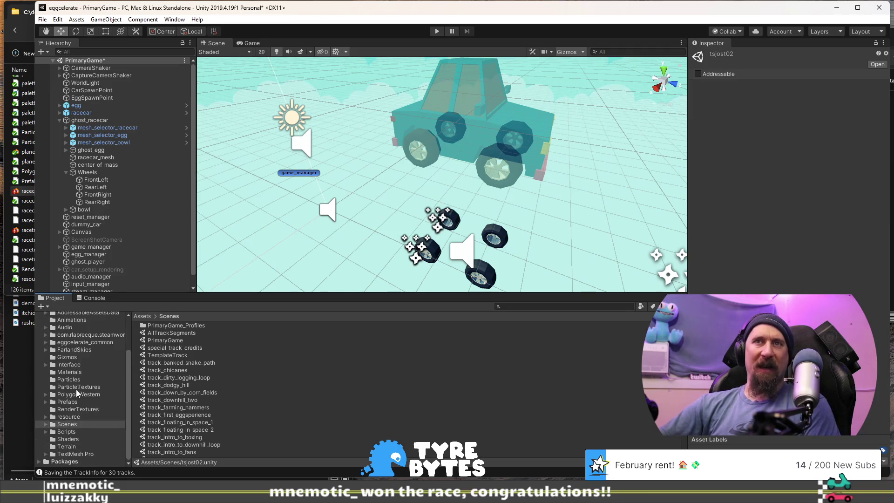
pyautogui.scroll(-1, 122, 233)
pyautogui.scroll(-6, 181, 352)
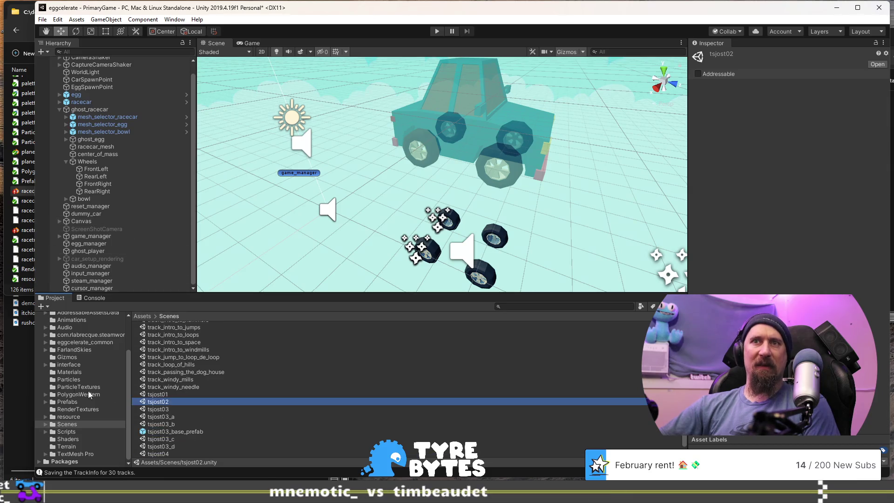
pyautogui.scroll(3, 60, 383)
pyautogui.click(56, 352)
pyautogui.scroll(-5, 188, 353)
pyautogui.scroll(5, 187, 352)
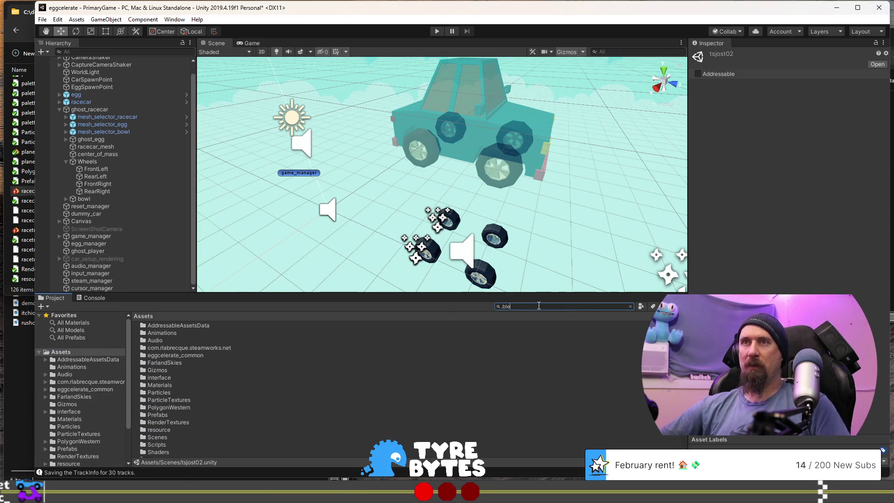
# Clear the asset search, then select farm.blend and open its asset actions
pyautogui.write('e')
pyautogui.press('BackSpace')
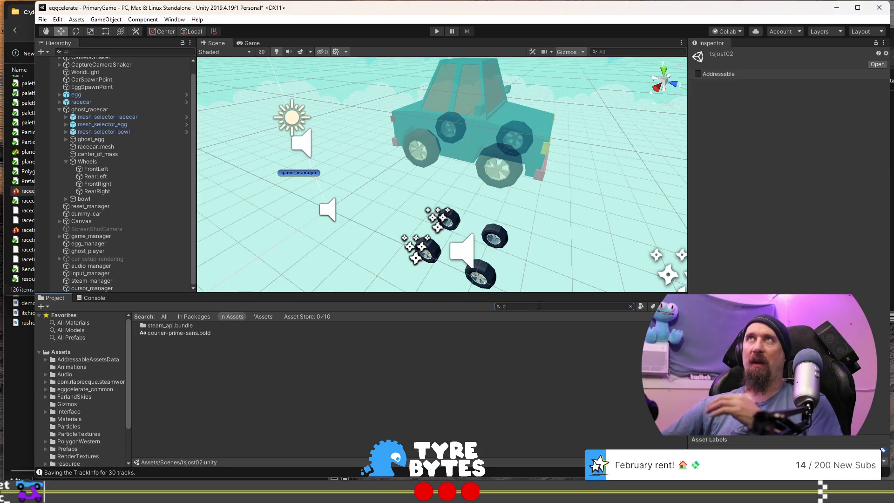
pyautogui.press('BackSpace')
pyautogui.press('BackSpace')
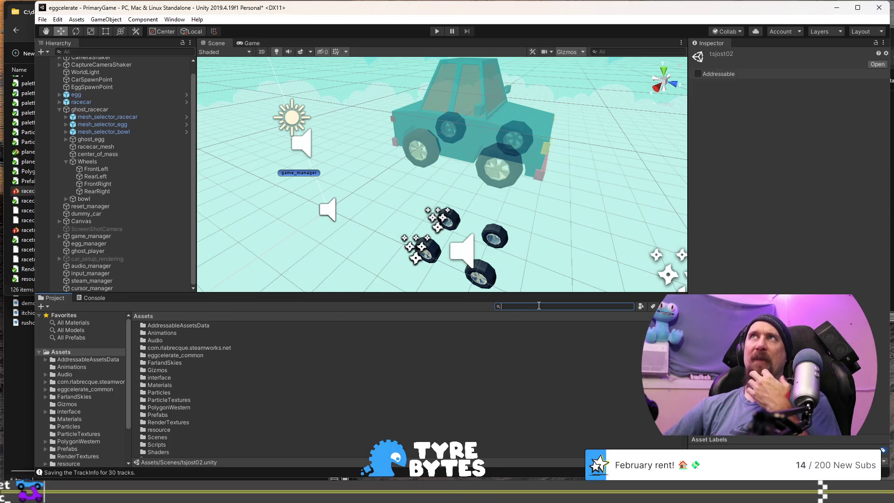
pyautogui.scroll(-10, 314, 427)
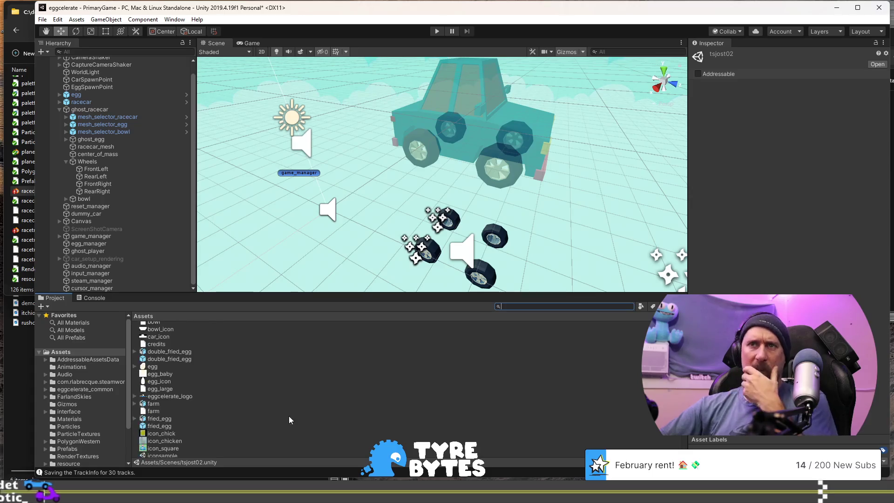
pyautogui.scroll(-3, 262, 399)
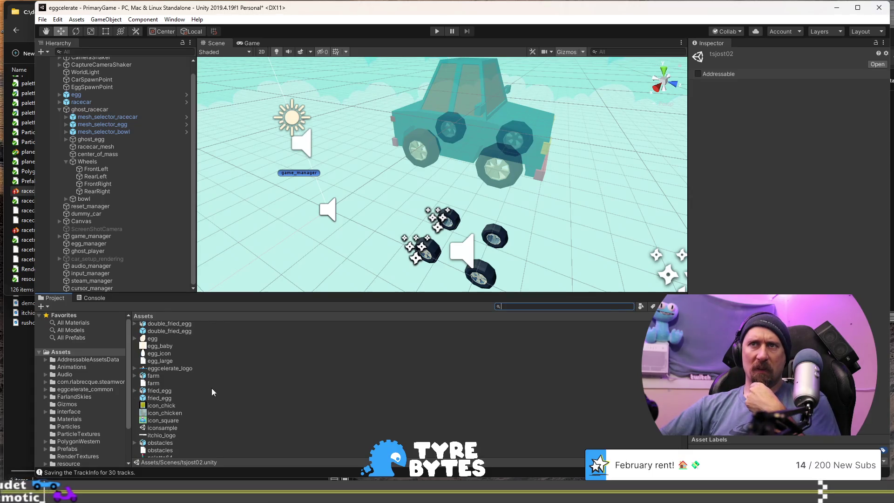
pyautogui.click(154, 379)
pyautogui.rightClick(153, 378)
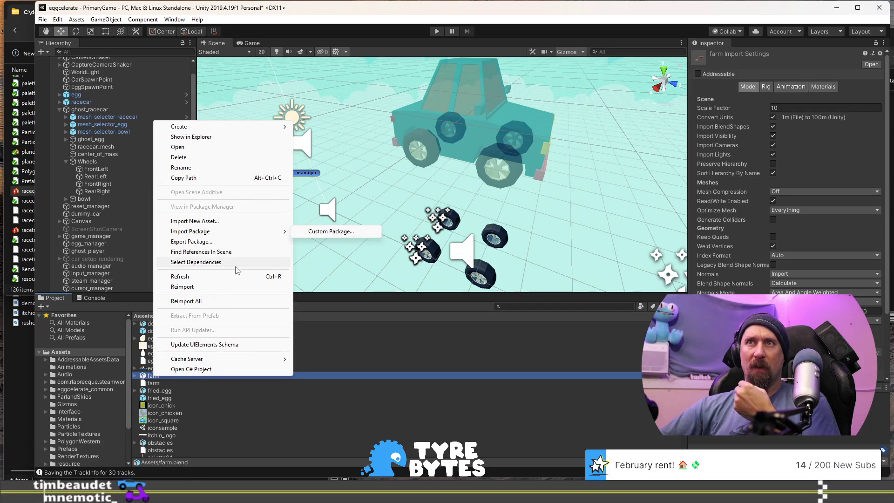
# Reimport the farm and double_fried_egg models
pyautogui.click(227, 288)
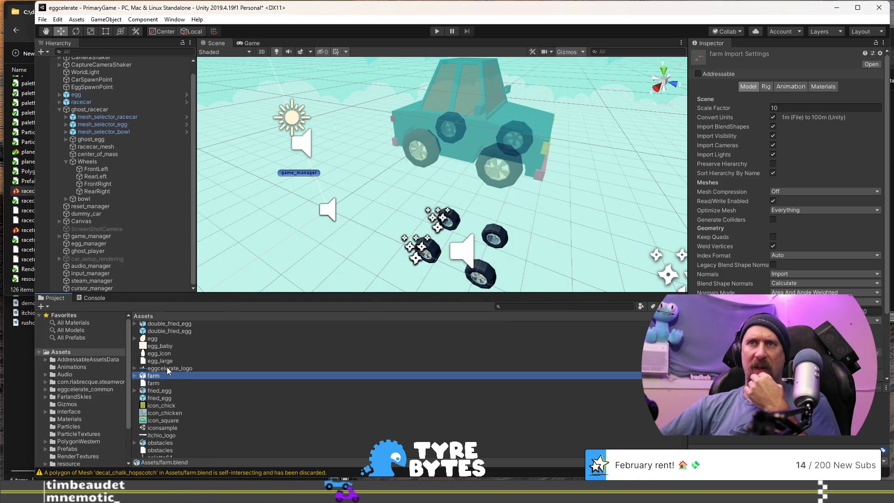
pyautogui.scroll(2, 180, 353)
pyautogui.click(179, 351)
pyautogui.rightClick(180, 354)
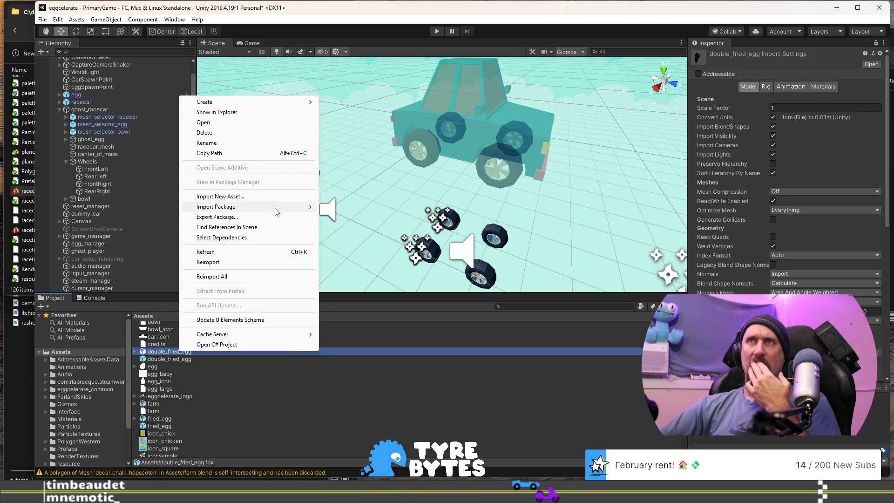
pyautogui.click(248, 264)
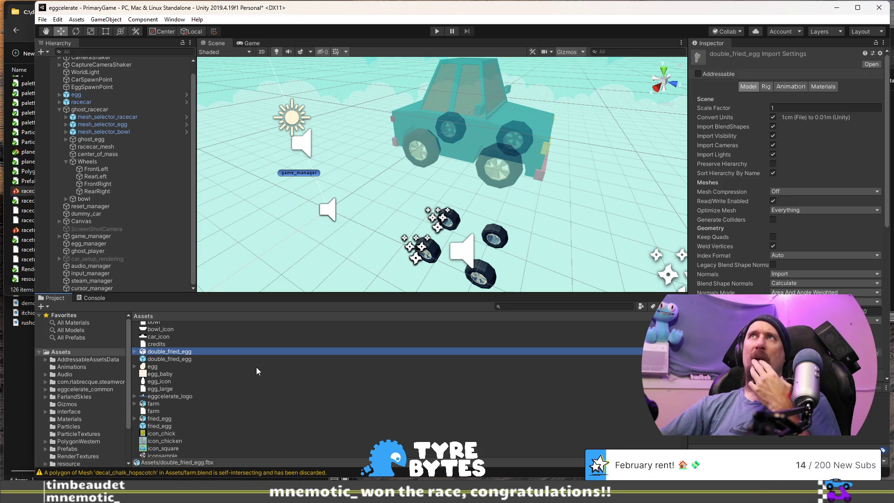
# Reimport all assets, saving the PrimaryGame scene when prompted, then start play mode after reloading
pyautogui.scroll(-10, 256, 367)
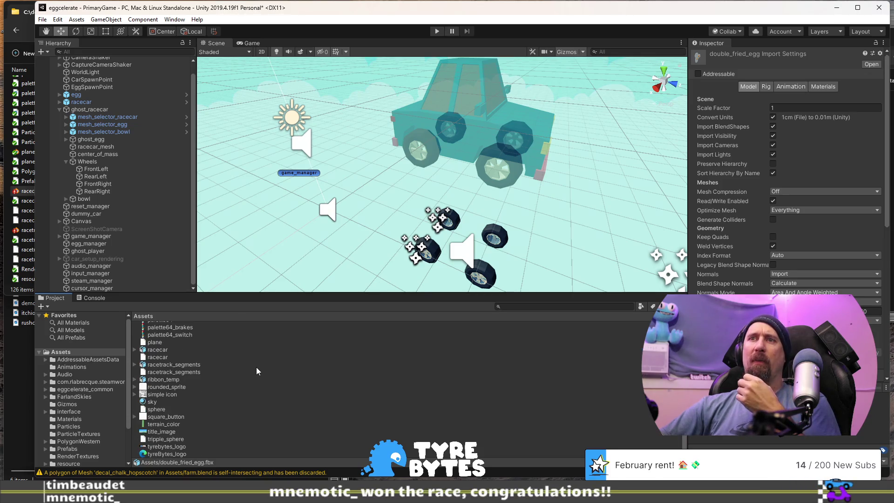
pyautogui.rightClick(378, 390)
pyautogui.moveTo(481, 246)
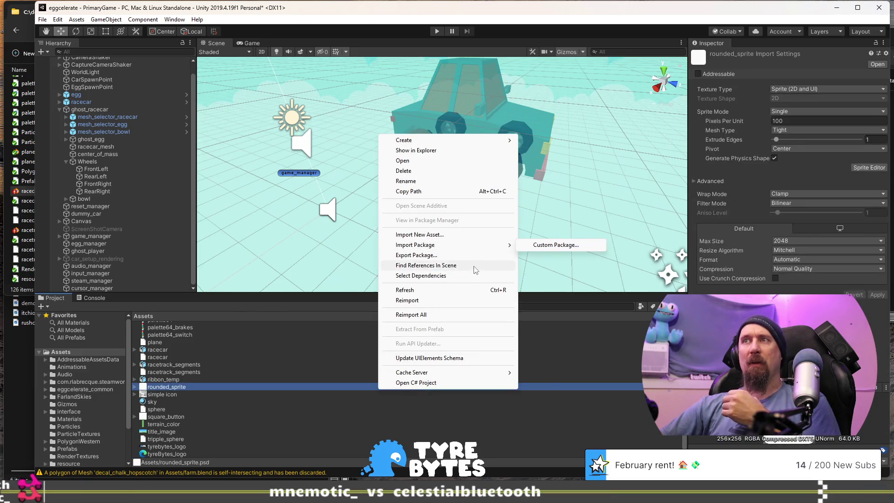
pyautogui.click(447, 314)
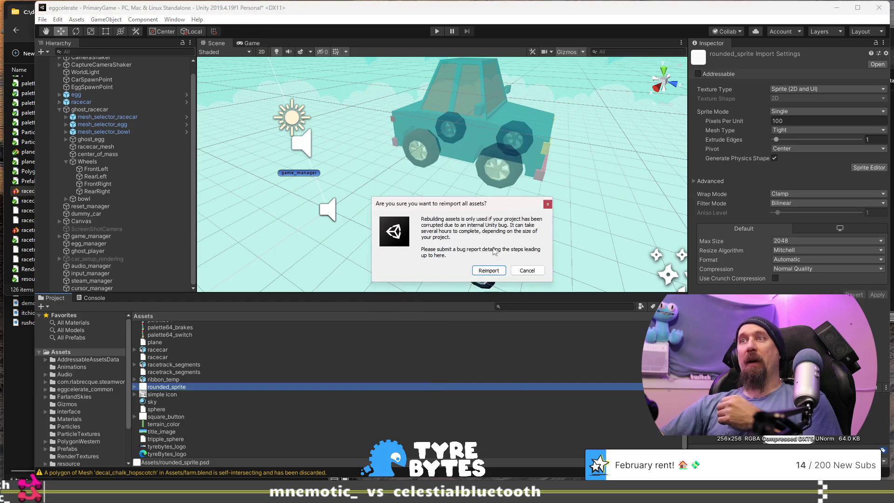
pyautogui.click(487, 274)
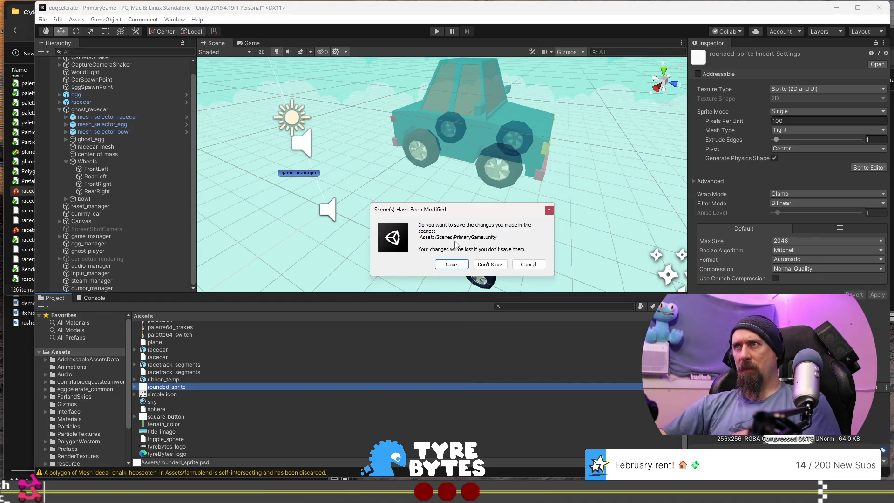
pyautogui.click(450, 265)
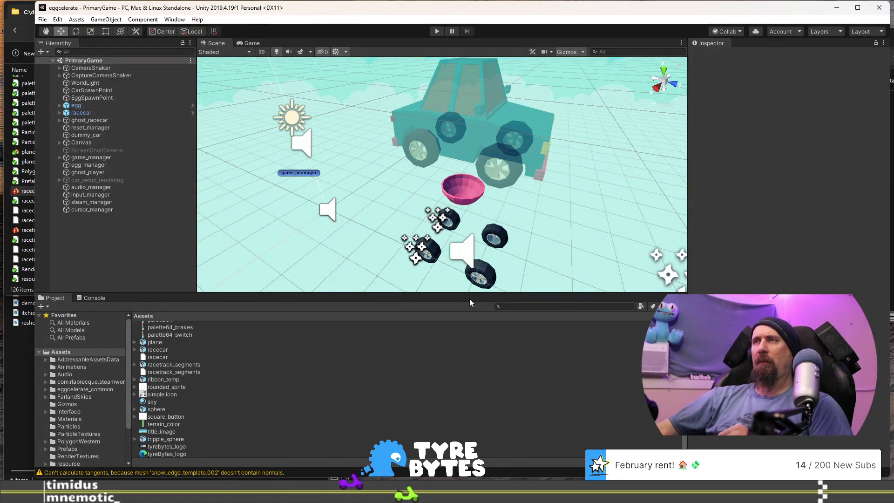
pyautogui.scroll(-5, 482, 232)
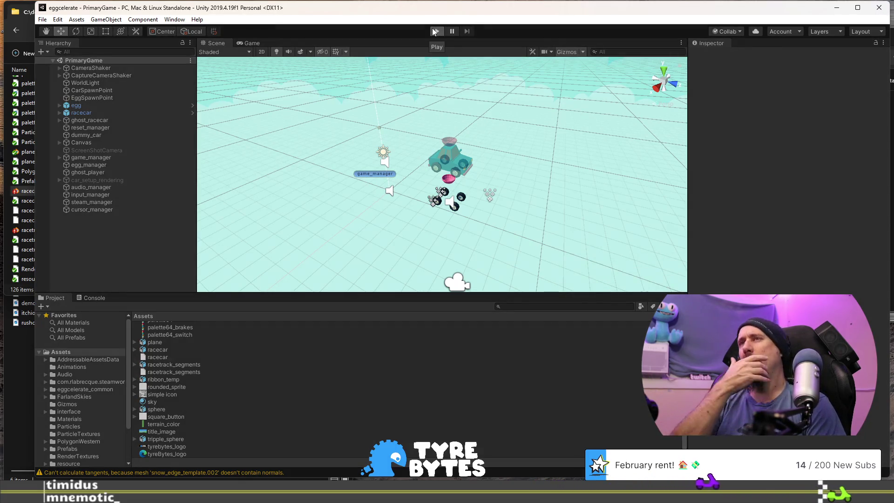
pyautogui.click(434, 32)
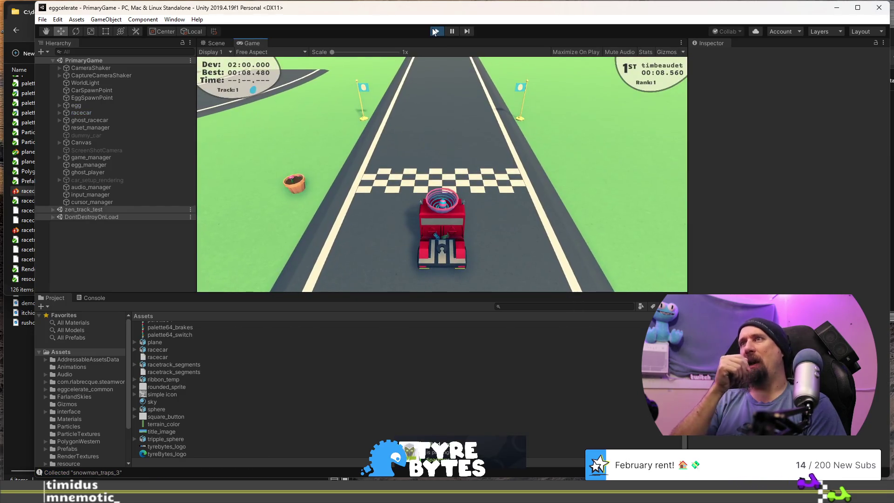
pyautogui.press('Up')
pyautogui.press('Right')
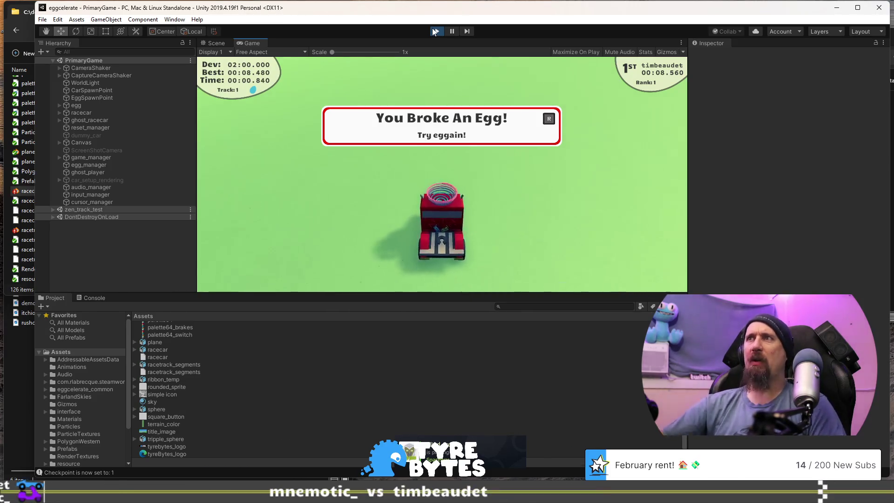
pyautogui.press('r')
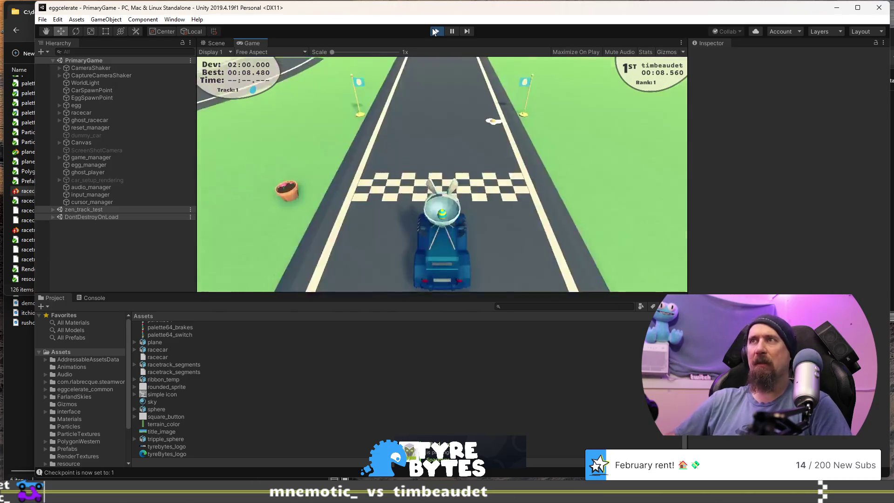
pyautogui.press('Up')
pyautogui.press('Left')
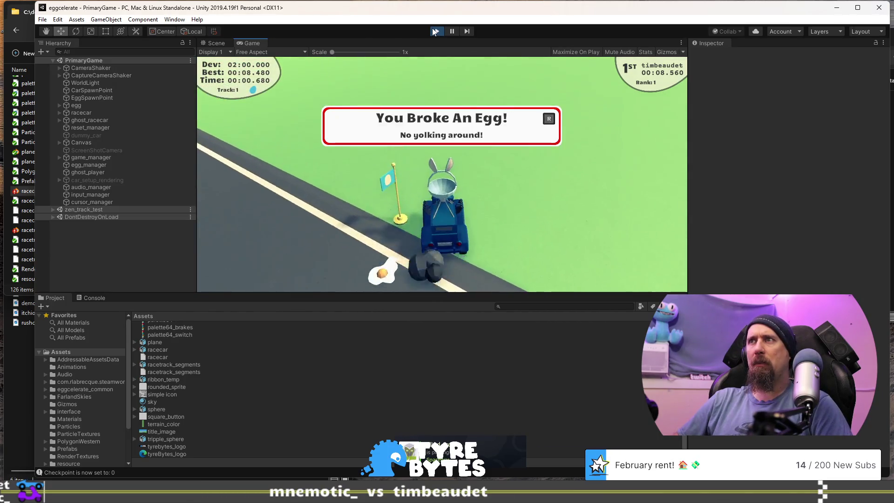
pyautogui.press('r')
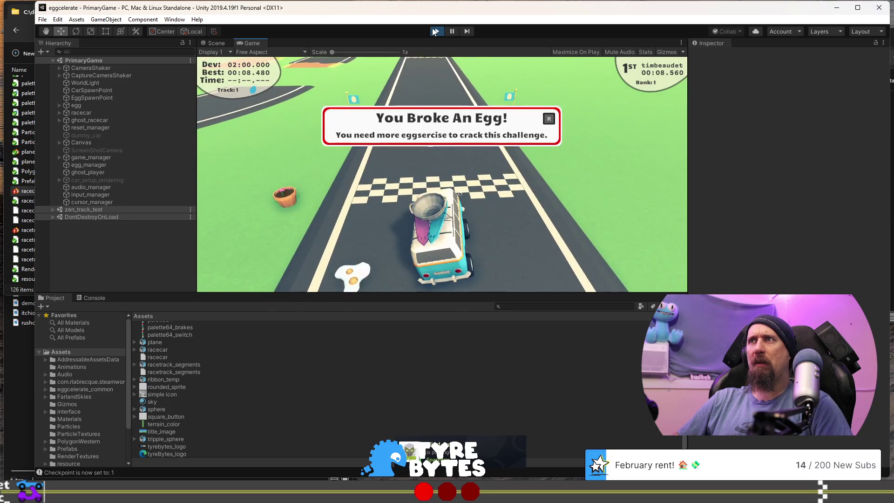
pyautogui.press('r')
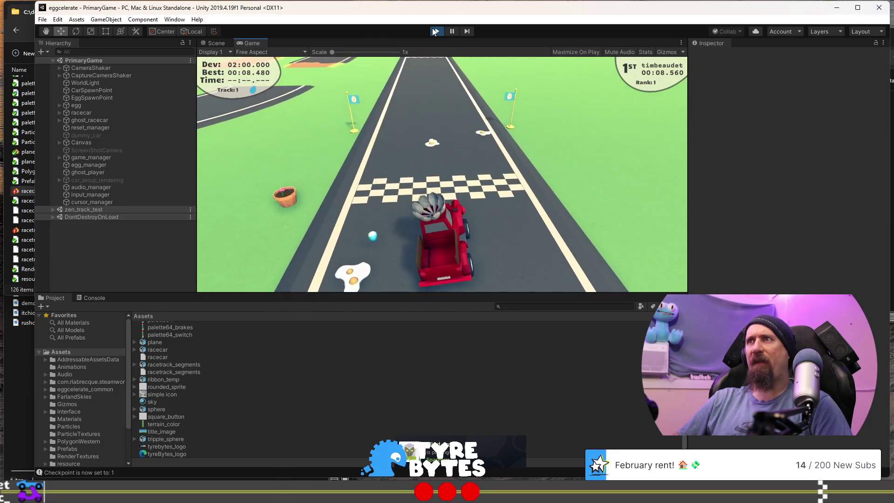
pyautogui.press('r')
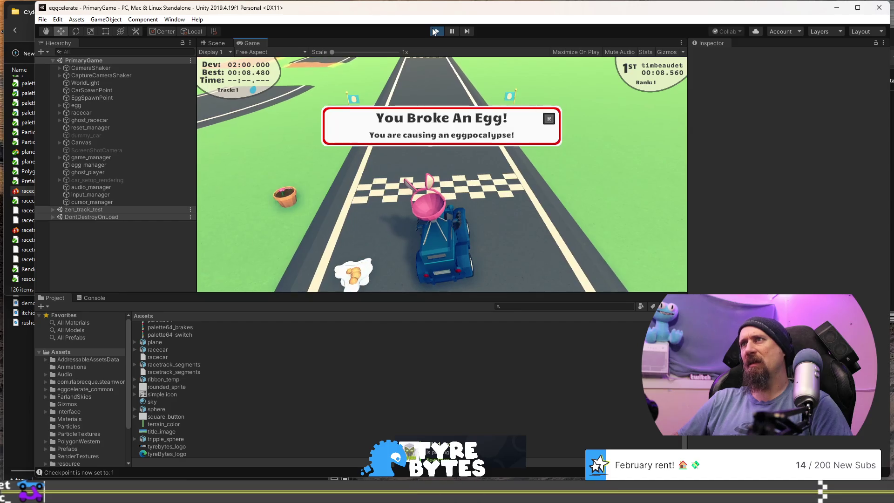
pyautogui.press('r')
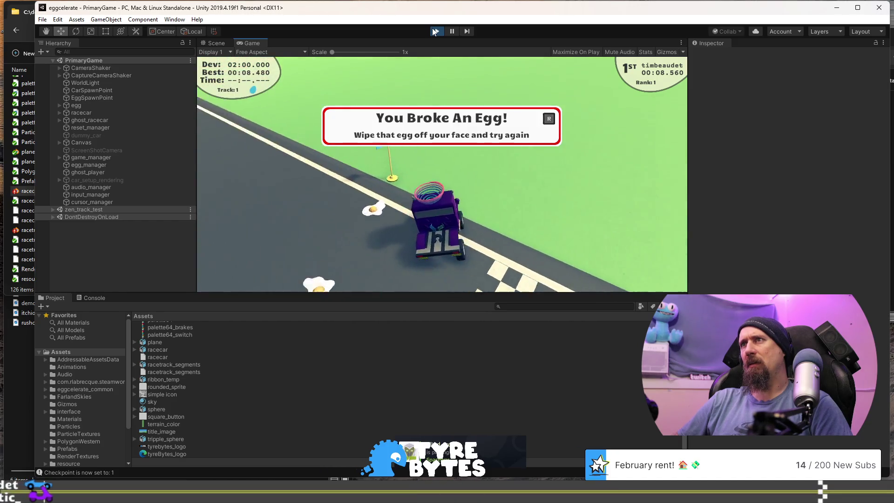
pyautogui.press('r')
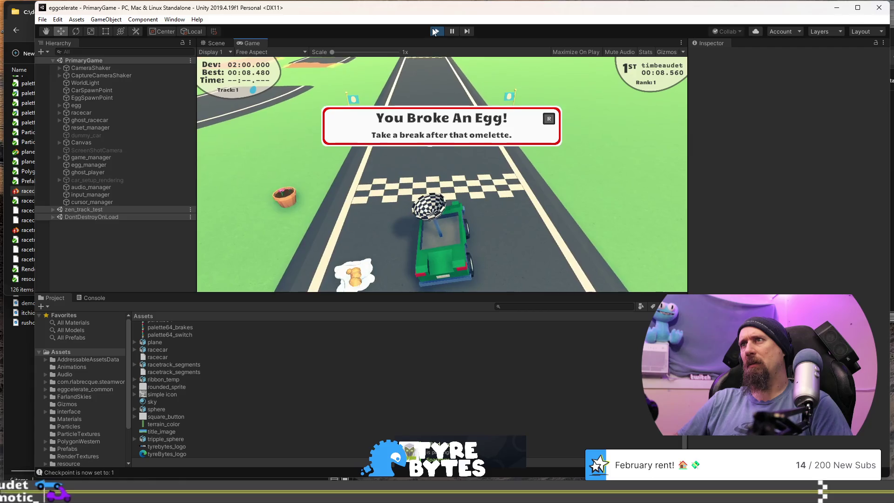
pyautogui.press('r')
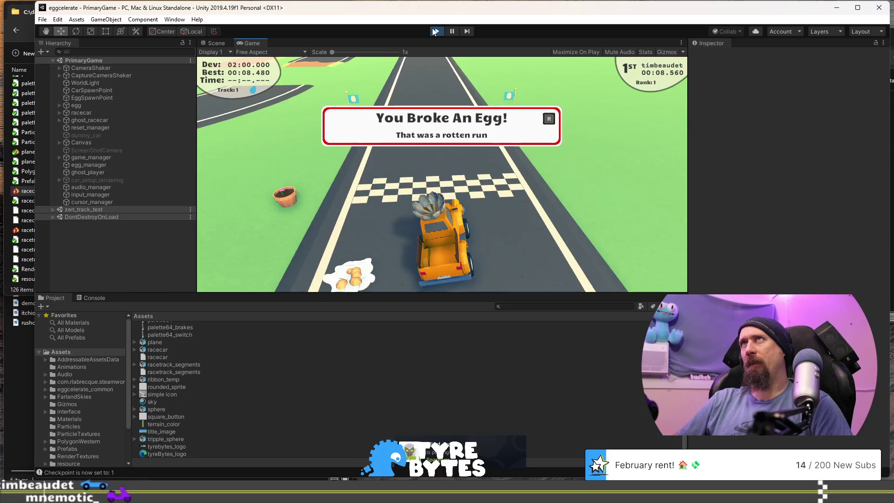
pyautogui.press('r')
pyautogui.press('r')
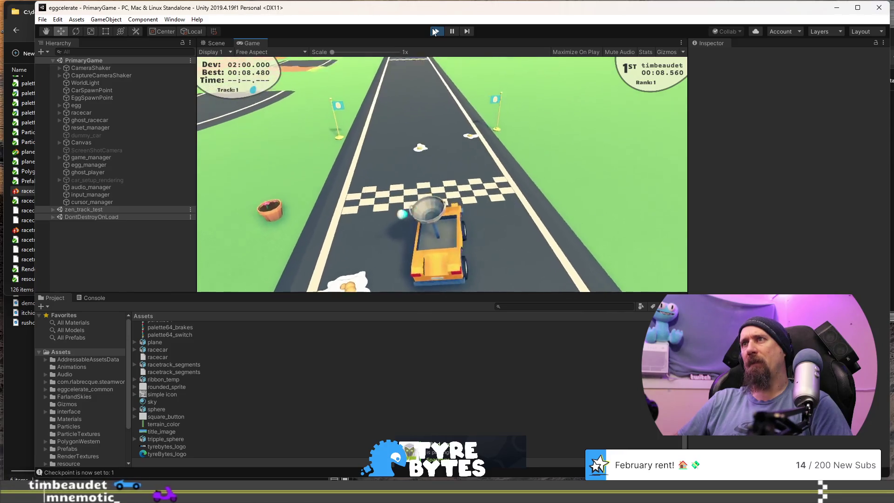
pyautogui.press('r')
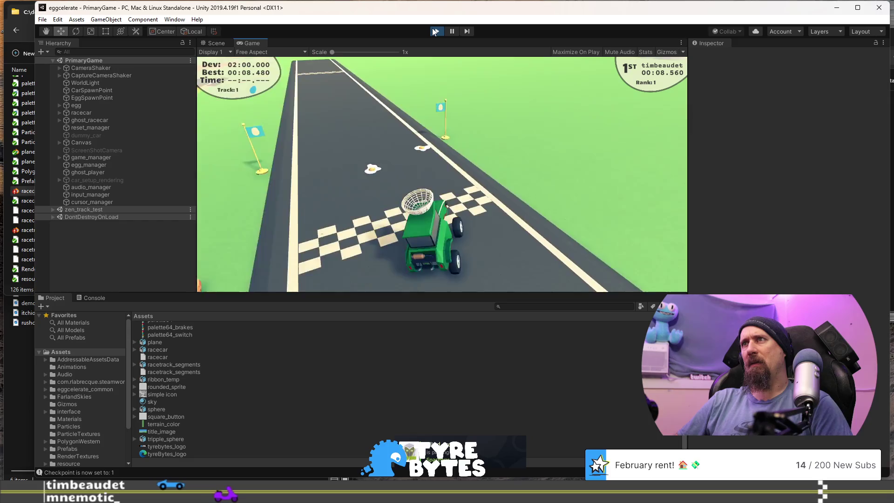
pyautogui.press('r')
pyautogui.press('r')
pyautogui.press('r')
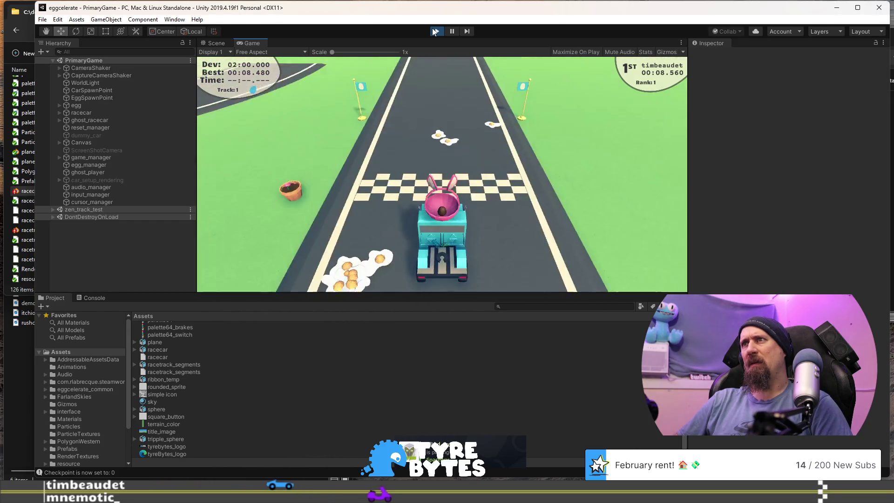
pyautogui.press('Up')
pyautogui.press('Left')
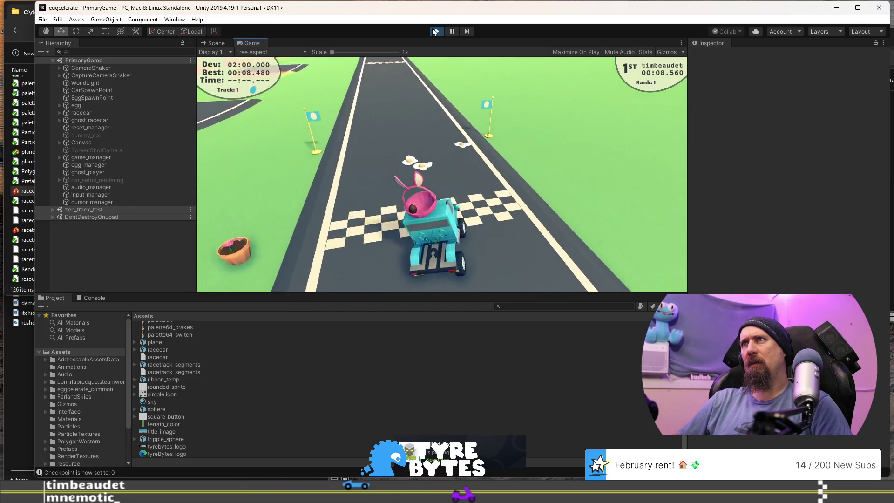
pyautogui.press('Right')
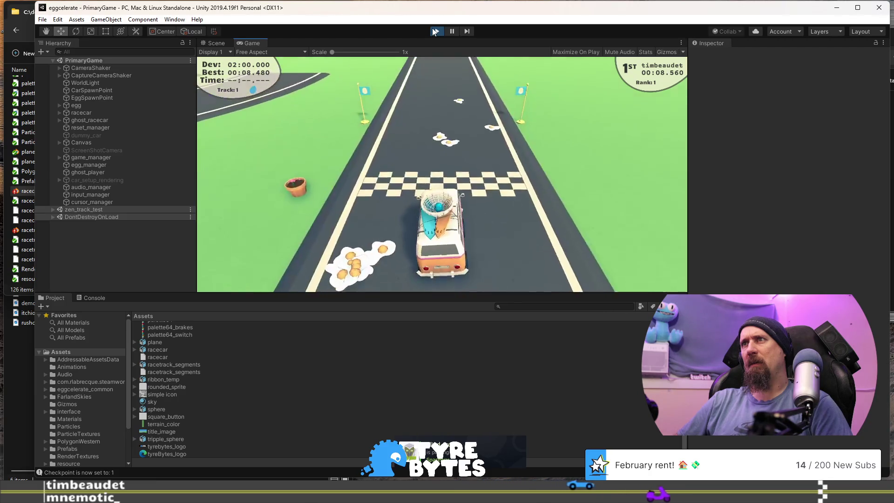
pyautogui.click(434, 31)
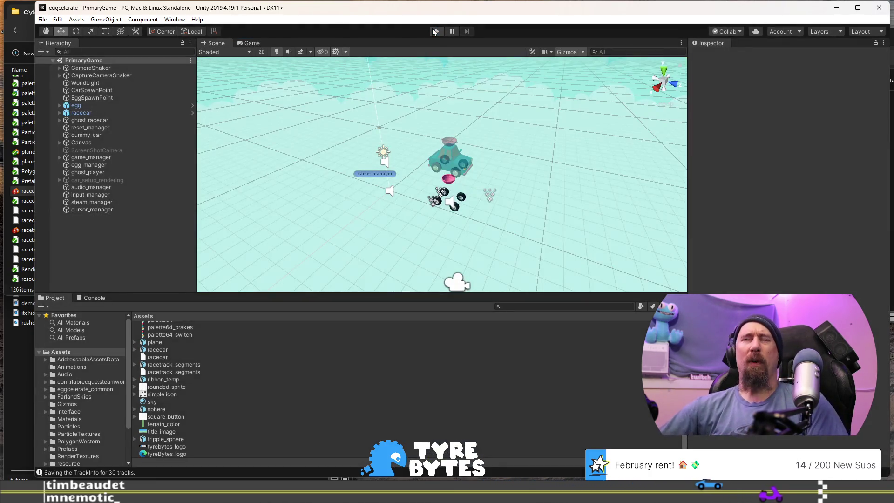
pyautogui.click(458, 173)
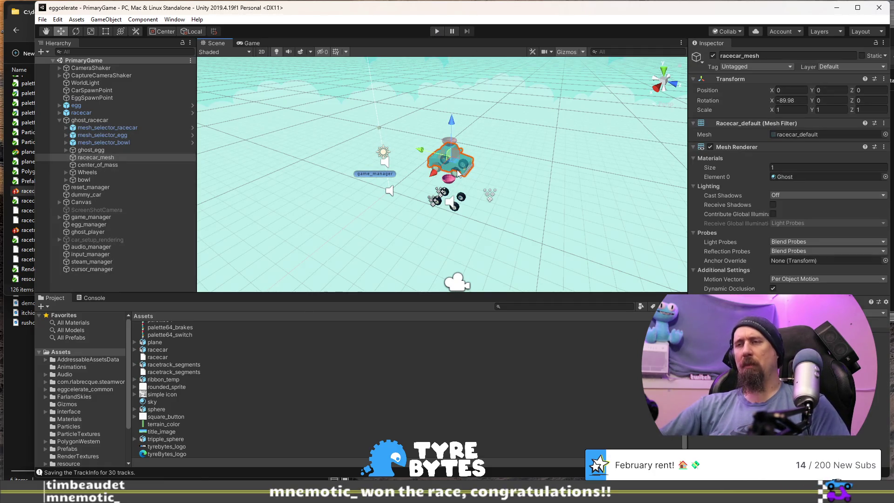
pyautogui.press('f')
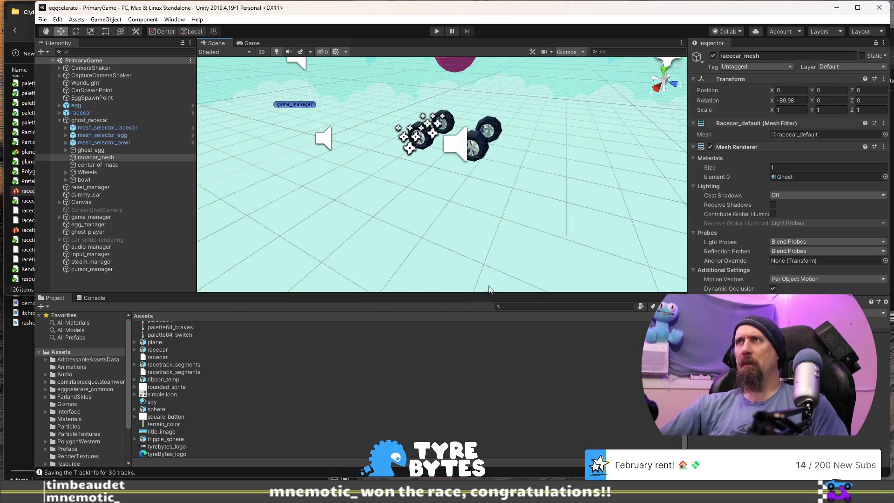
pyautogui.click(487, 150)
pyautogui.moveTo(514, 171)
pyautogui.mouseDown()
pyautogui.moveTo(447, 166)
pyautogui.moveTo(511, 41)
pyautogui.moveTo(849, 53)
pyautogui.moveTo(803, 95)
pyautogui.mouseUp()
pyautogui.moveTo(572, 148)
pyautogui.mouseDown()
pyautogui.moveTo(624, 197)
pyautogui.moveTo(561, 157)
pyautogui.moveTo(474, 157)
pyautogui.moveTo(523, 265)
pyautogui.moveTo(514, 225)
pyautogui.moveTo(541, 225)
pyautogui.mouseUp()
pyautogui.moveTo(474, 206)
pyautogui.mouseDown()
pyautogui.moveTo(557, 195)
pyautogui.moveTo(472, 176)
pyautogui.mouseUp()
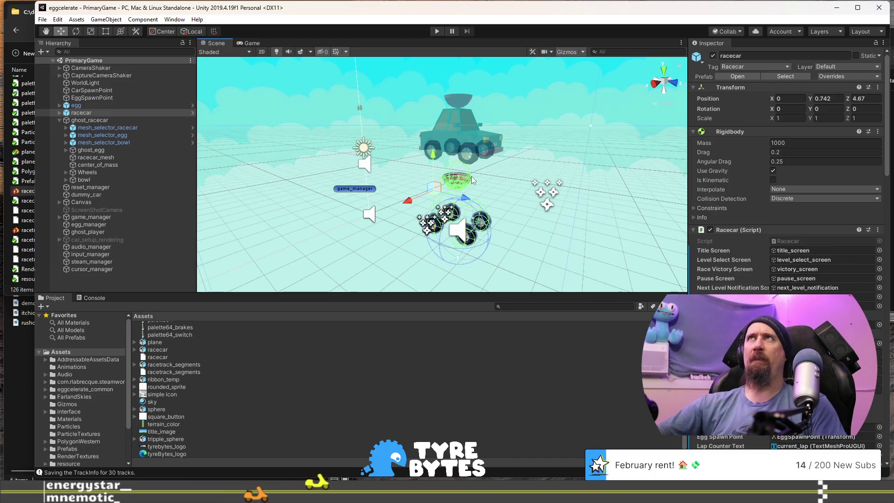
pyautogui.moveTo(438, 144)
pyautogui.mouseDown()
pyautogui.moveTo(410, 146)
pyautogui.moveTo(494, 169)
pyautogui.moveTo(449, 235)
pyautogui.moveTo(416, 133)
pyautogui.moveTo(429, 119)
pyautogui.moveTo(384, 134)
pyautogui.mouseUp()
pyautogui.scroll(5, 405, 147)
pyautogui.scroll(5, 449, 236)
pyautogui.press('f')
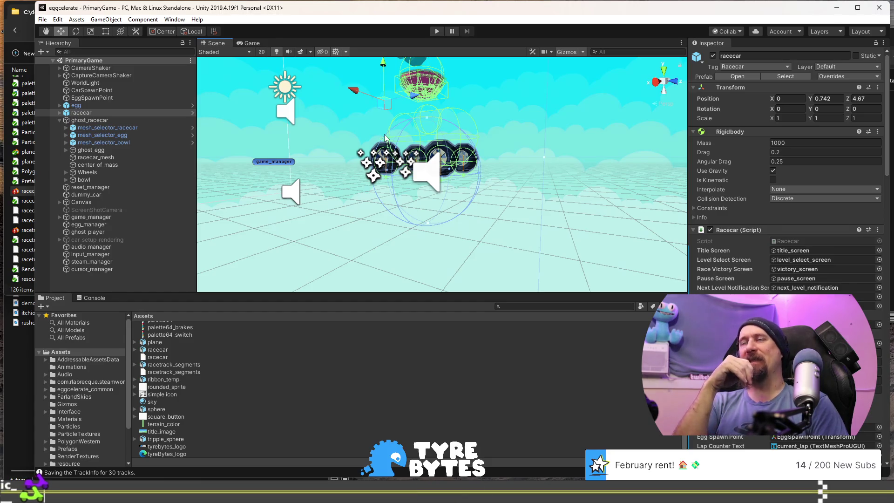
pyautogui.moveTo(393, 176); pyautogui.dragTo(525, 211)
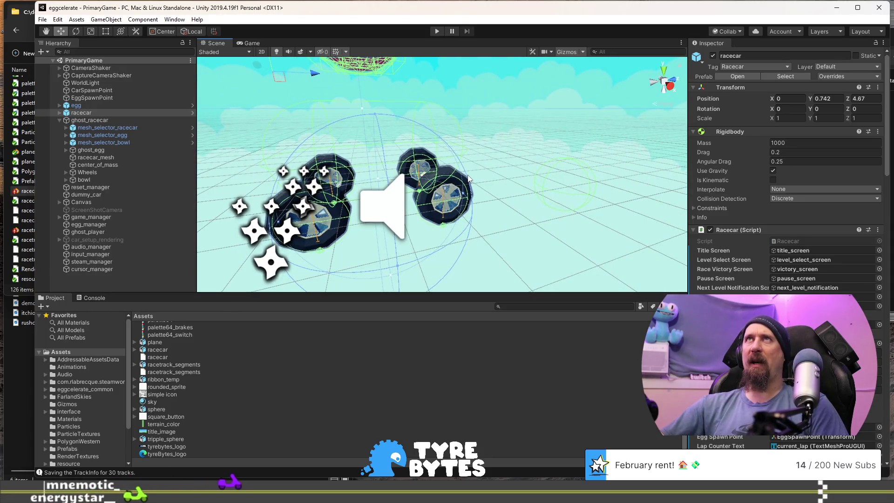
pyautogui.moveTo(469, 178)
pyautogui.mouseDown()
pyautogui.moveTo(354, 191)
pyautogui.moveTo(523, 176)
pyautogui.moveTo(531, 162)
pyautogui.moveTo(419, 191)
pyautogui.moveTo(361, 222)
pyautogui.mouseUp()
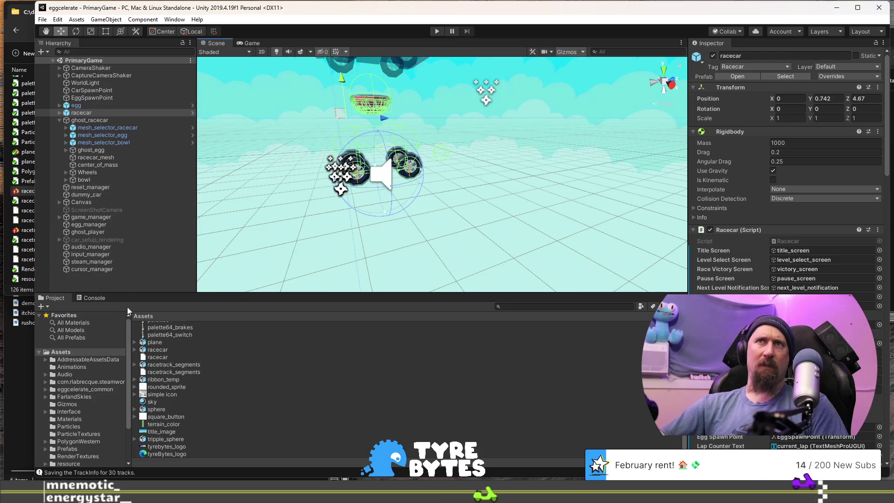
# Open the zen_track_test scene from the Assets/Scenes folder
pyautogui.scroll(-3, 79, 372)
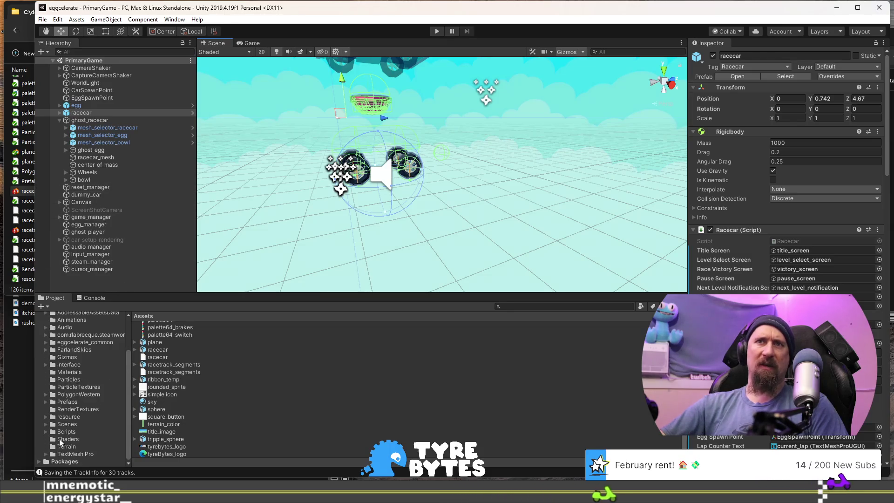
pyautogui.click(74, 425)
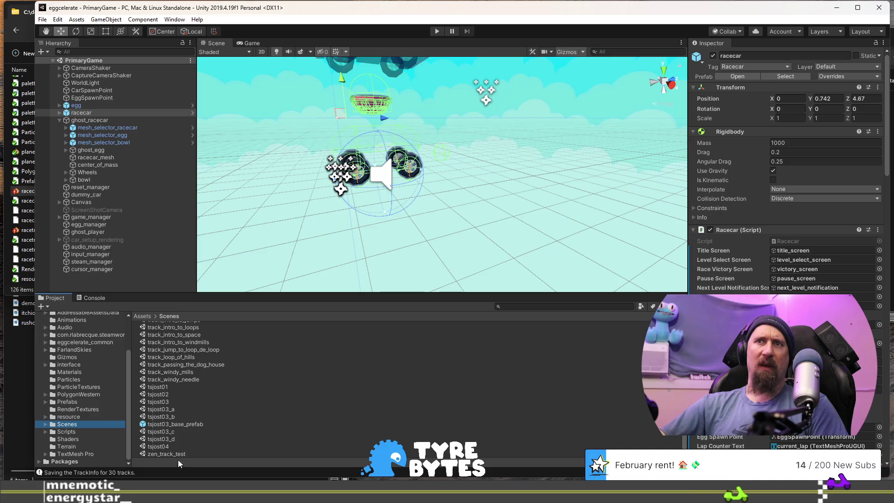
pyautogui.doubleClick(167, 455)
# Inspect checkpoint_0 and checkpoint_7 triggers, confirming checkpoint_7 is the final checkpoint
pyautogui.moveTo(507, 186)
pyautogui.mouseDown()
pyautogui.moveTo(572, 189)
pyautogui.moveTo(479, 205)
pyautogui.moveTo(330, 270)
pyautogui.moveTo(313, 114)
pyautogui.mouseUp()
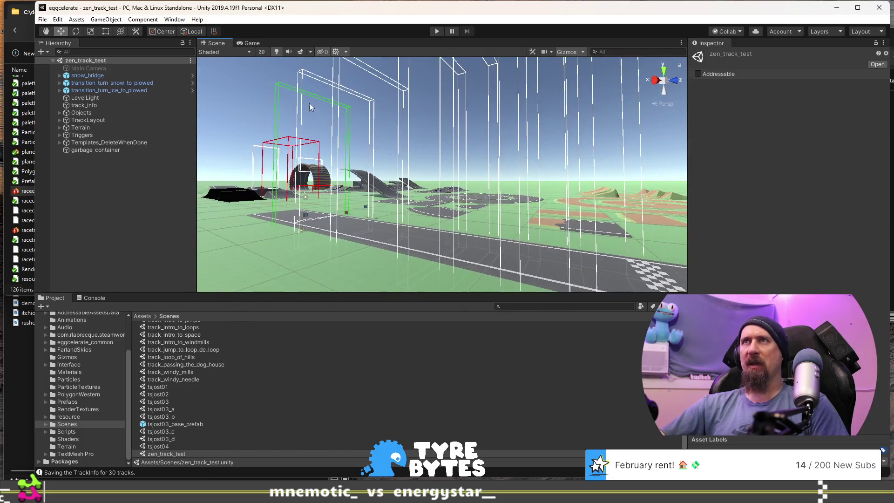
pyautogui.click(280, 87)
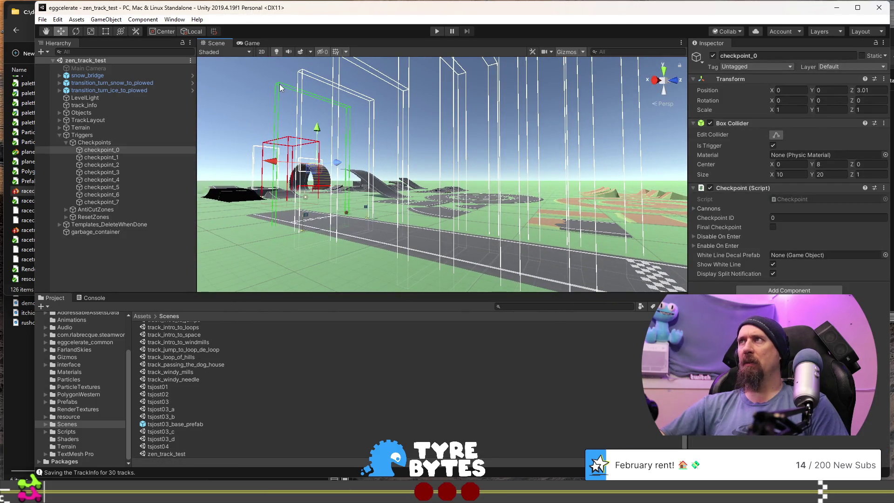
pyautogui.moveTo(339, 222)
pyautogui.mouseDown()
pyautogui.moveTo(419, 231)
pyautogui.moveTo(412, 230)
pyautogui.moveTo(489, 98)
pyautogui.mouseUp()
pyautogui.click(486, 92)
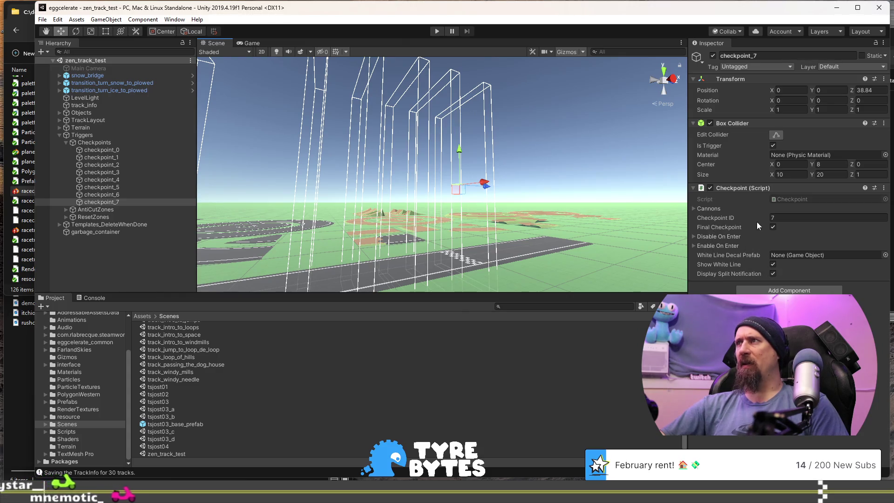
pyautogui.moveTo(419, 140)
pyautogui.mouseDown()
pyautogui.moveTo(390, 115)
pyautogui.moveTo(329, 229)
pyautogui.moveTo(347, 221)
pyautogui.moveTo(468, 243)
pyautogui.moveTo(503, 213)
pyautogui.moveTo(506, 236)
pyautogui.moveTo(490, 192)
pyautogui.moveTo(369, 194)
pyautogui.moveTo(430, 170)
pyautogui.moveTo(535, 212)
pyautogui.moveTo(513, 196)
pyautogui.moveTo(494, 139)
pyautogui.moveTo(474, 121)
pyautogui.moveTo(379, 130)
pyautogui.mouseUp()
# Select track_straight (1), drive off the start line with W in play mode, then stop
pyautogui.click(391, 115)
pyautogui.click(498, 214)
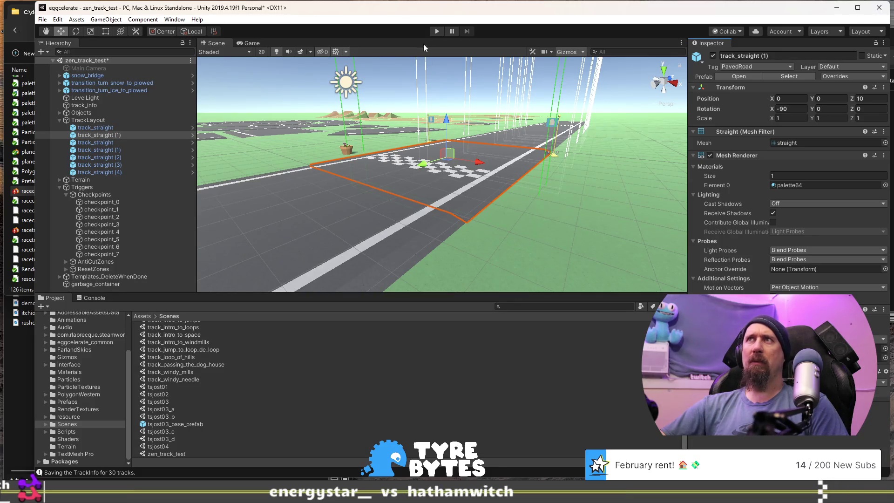
pyautogui.click(436, 32)
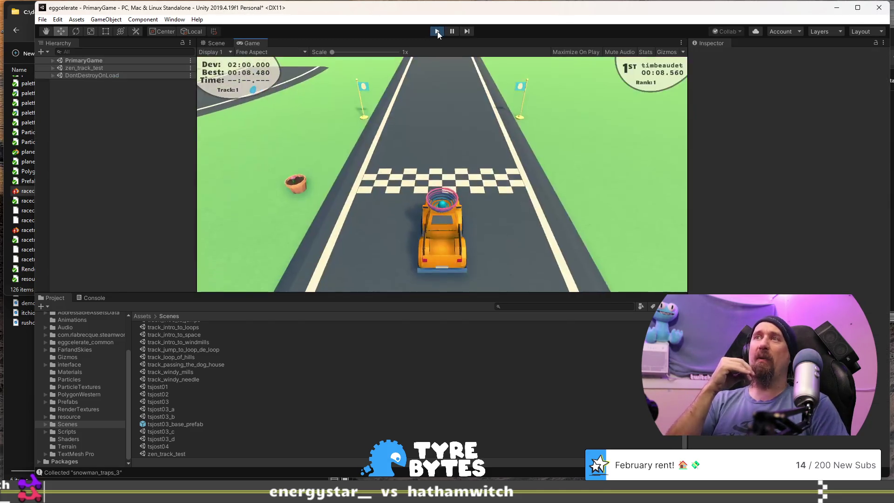
pyautogui.press('w')
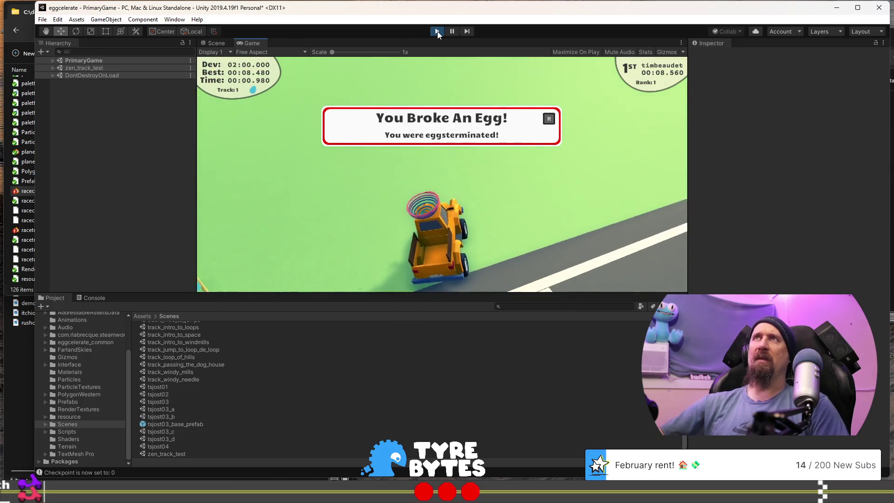
pyautogui.click(438, 31)
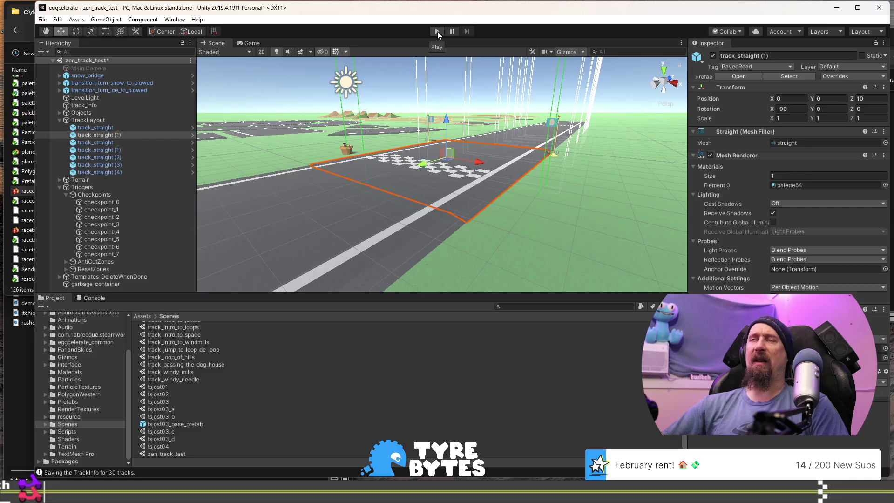
pyautogui.moveTo(407, 134)
pyautogui.mouseDown()
pyautogui.moveTo(407, 232)
pyautogui.moveTo(557, 235)
pyautogui.moveTo(518, 175)
pyautogui.mouseUp()
pyautogui.scroll(-3, 518, 175)
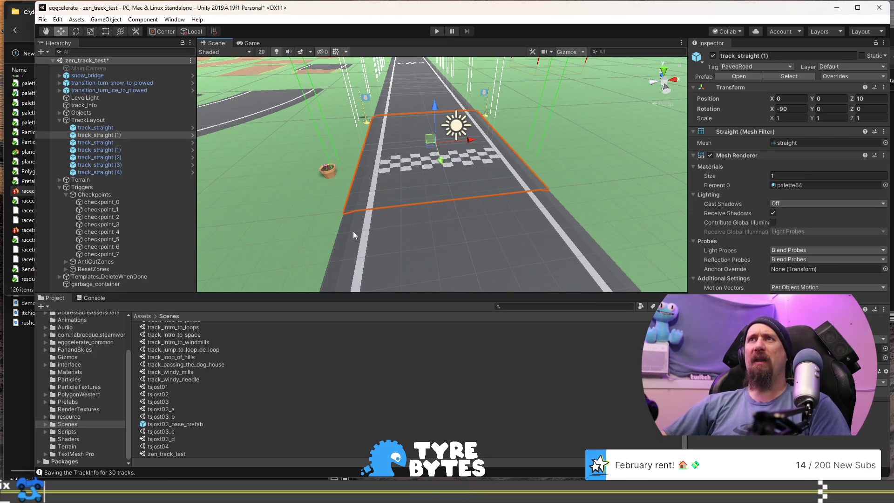
pyautogui.moveTo(461, 244)
pyautogui.mouseDown()
pyautogui.moveTo(485, 213)
pyautogui.moveTo(381, 188)
pyautogui.moveTo(425, 195)
pyautogui.mouseUp()
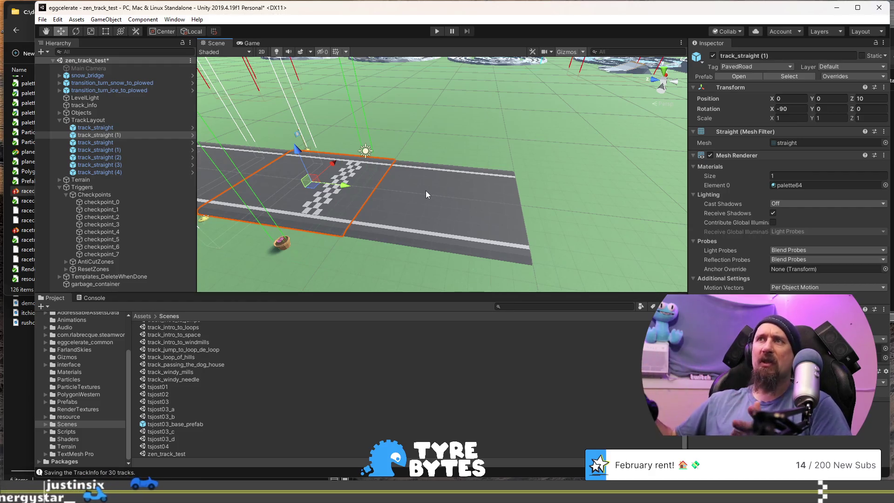
pyautogui.moveTo(426, 192)
pyautogui.mouseDown()
pyautogui.moveTo(334, 169)
pyautogui.moveTo(404, 151)
pyautogui.moveTo(275, 196)
pyautogui.moveTo(260, 183)
pyautogui.moveTo(426, 218)
pyautogui.moveTo(385, 158)
pyautogui.moveTo(575, 125)
pyautogui.moveTo(429, 196)
pyautogui.moveTo(418, 152)
pyautogui.moveTo(515, 139)
pyautogui.moveTo(381, 203)
pyautogui.moveTo(589, 192)
pyautogui.moveTo(511, 173)
pyautogui.moveTo(437, 176)
pyautogui.moveTo(507, 177)
pyautogui.moveTo(446, 177)
pyautogui.moveTo(610, 151)
pyautogui.moveTo(488, 147)
pyautogui.mouseUp()
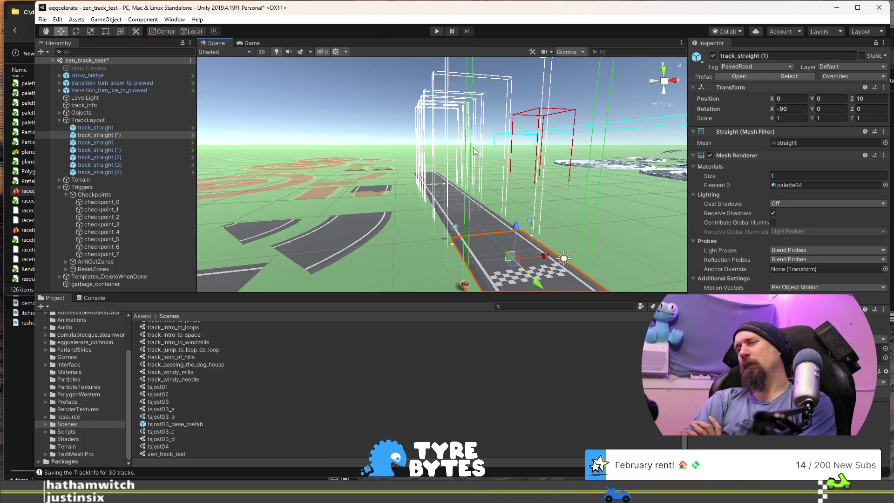
pyautogui.moveTo(355, 177)
pyautogui.mouseDown()
pyautogui.moveTo(413, 244)
pyautogui.moveTo(365, 216)
pyautogui.moveTo(468, 206)
pyautogui.moveTo(325, 216)
pyautogui.mouseUp()
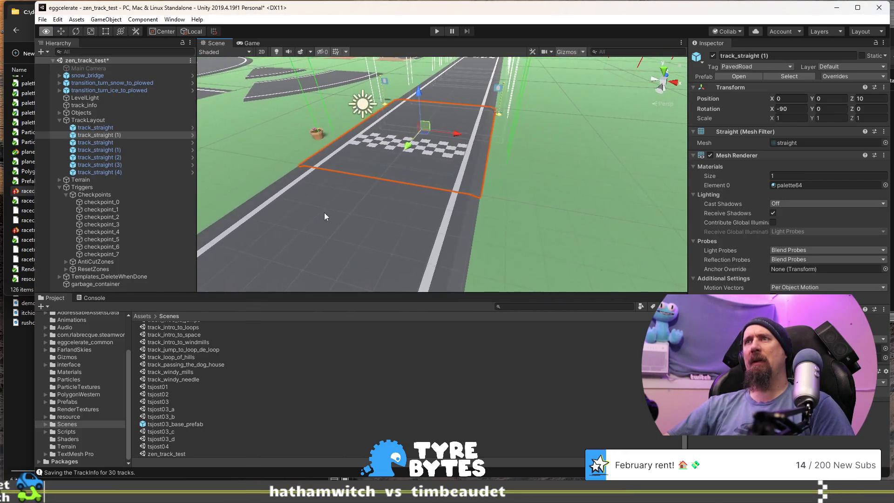
pyautogui.scroll(-5, 325, 216)
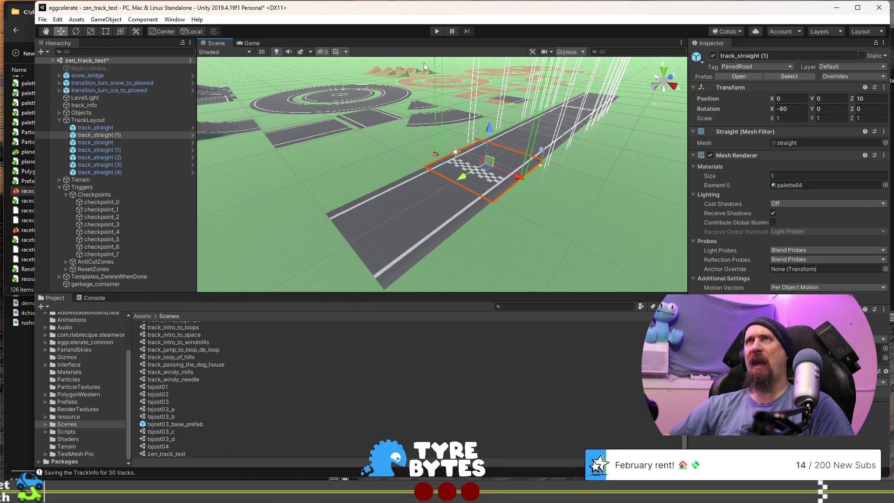
pyautogui.click(437, 31)
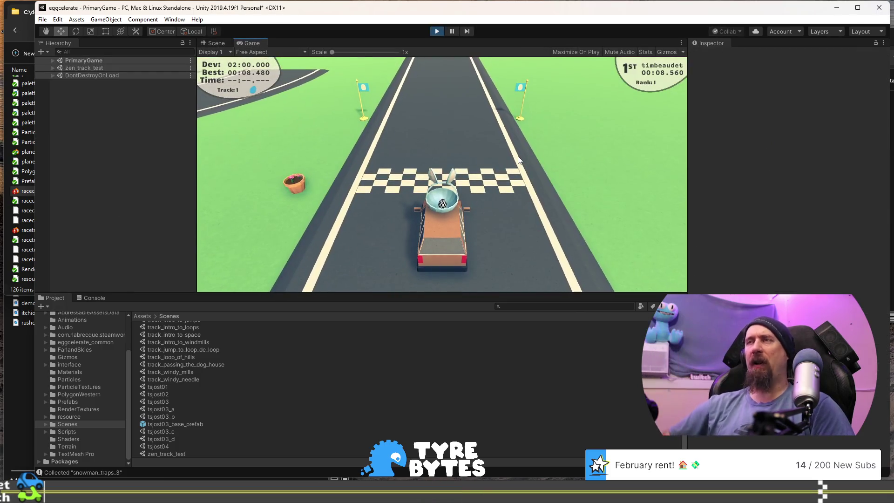
# Drive the test car off the start line until it leaves the road, then stop the run
pyautogui.press('Up')
pyautogui.press('Left')
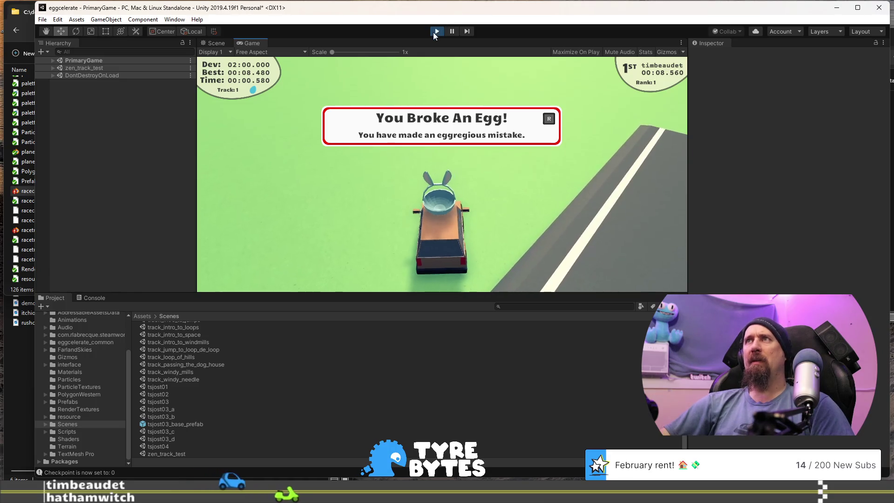
pyautogui.click(437, 32)
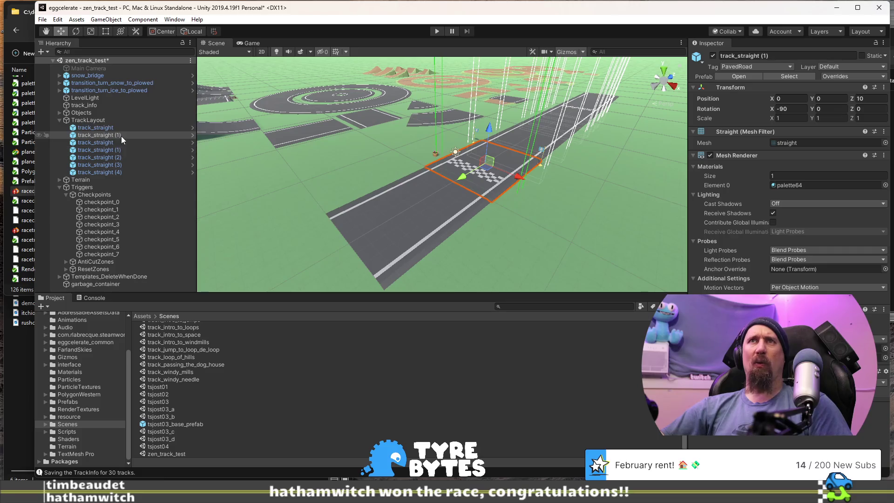
# Save zen_track_test's changes and open the PrimaryGame scene from Assets/Scenes
pyautogui.scroll(5, 168, 362)
pyautogui.doubleClick(169, 340)
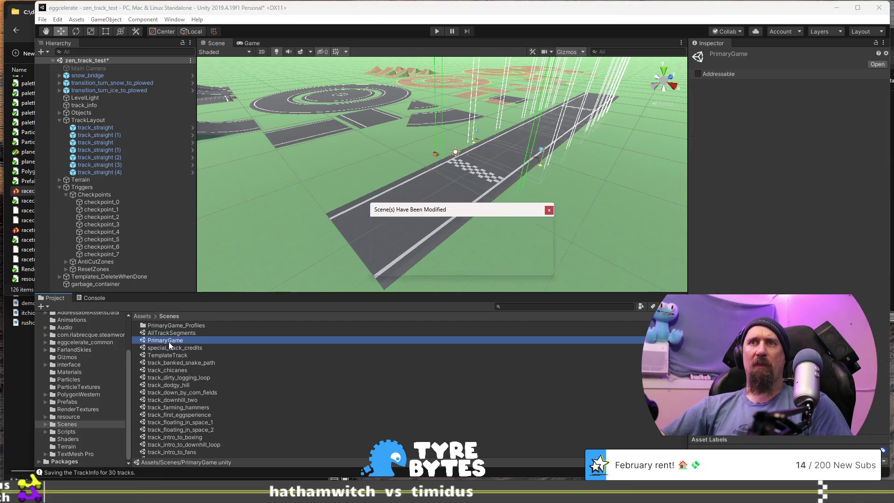
pyautogui.click(458, 264)
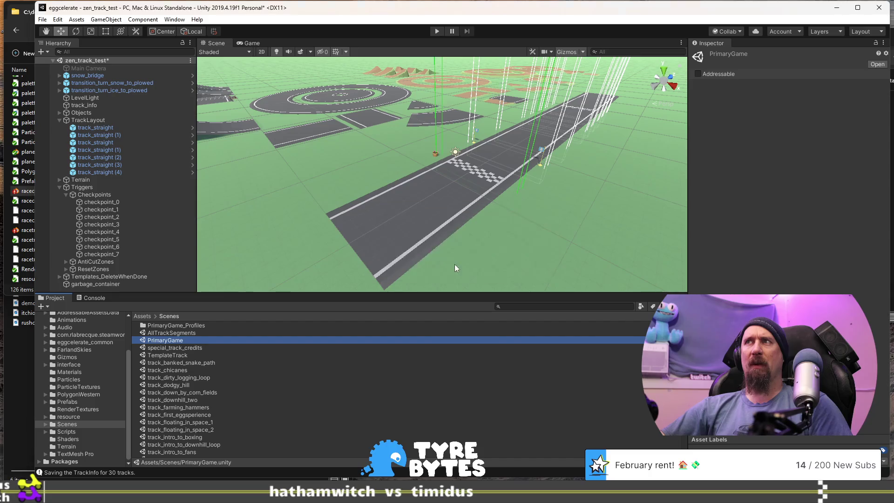
pyautogui.click(494, 136)
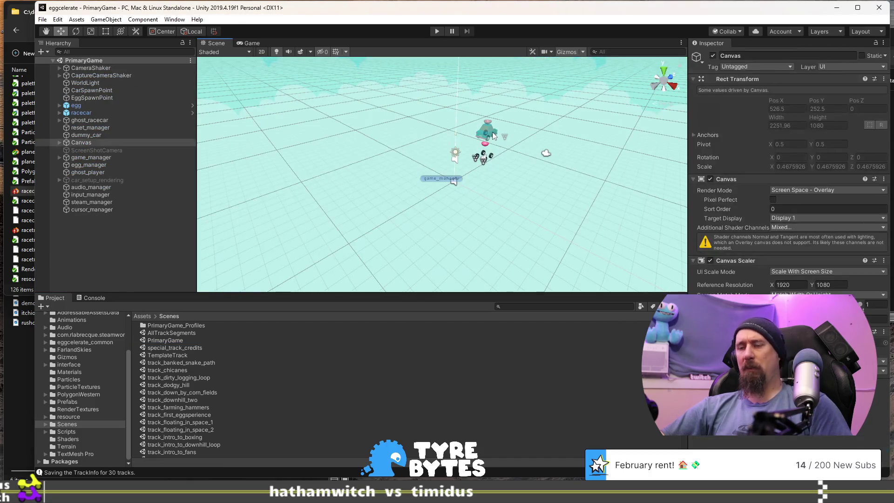
# Frame the racecar's front right wheel and orbit around the racecar in the Scene view
pyautogui.click(494, 159)
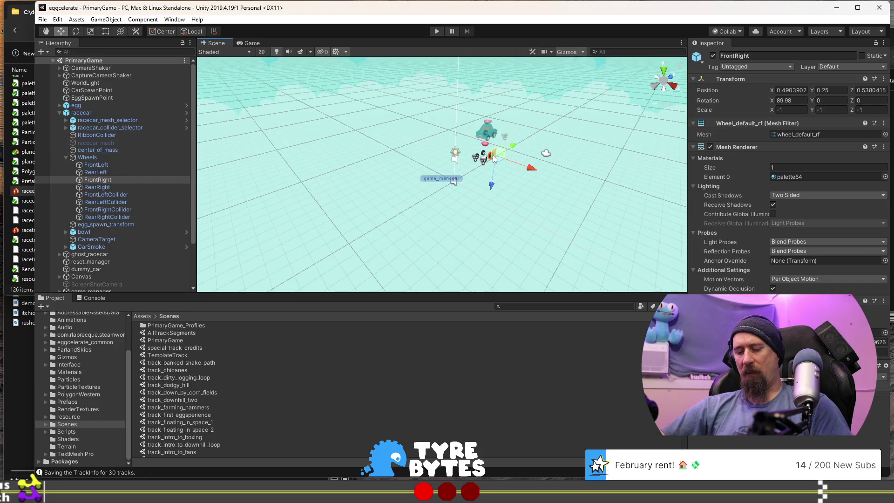
pyautogui.press('f')
pyautogui.moveTo(493, 159)
pyautogui.mouseDown()
pyautogui.moveTo(481, 186)
pyautogui.moveTo(489, 137)
pyautogui.moveTo(406, 150)
pyautogui.moveTo(500, 129)
pyautogui.mouseUp()
pyautogui.scroll(-5, 500, 185)
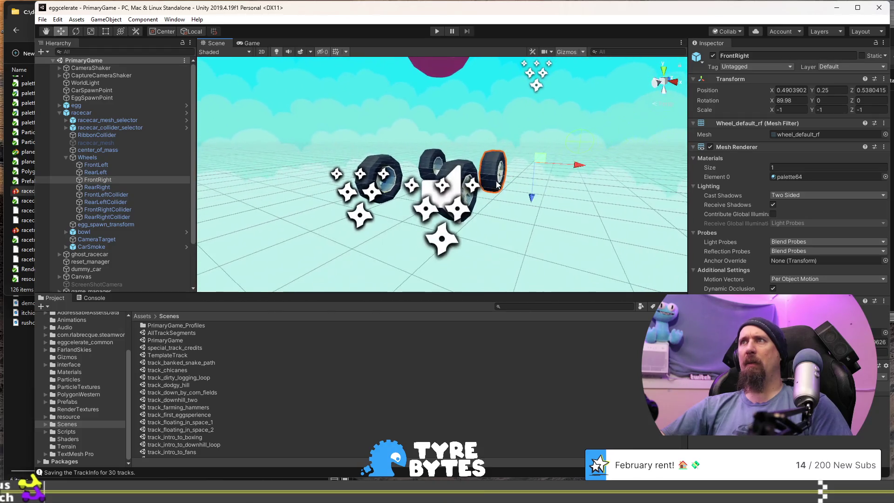
pyautogui.click(467, 166)
pyautogui.moveTo(467, 166)
pyautogui.mouseDown()
pyautogui.moveTo(615, 151)
pyautogui.moveTo(527, 166)
pyautogui.moveTo(587, 179)
pyautogui.mouseUp()
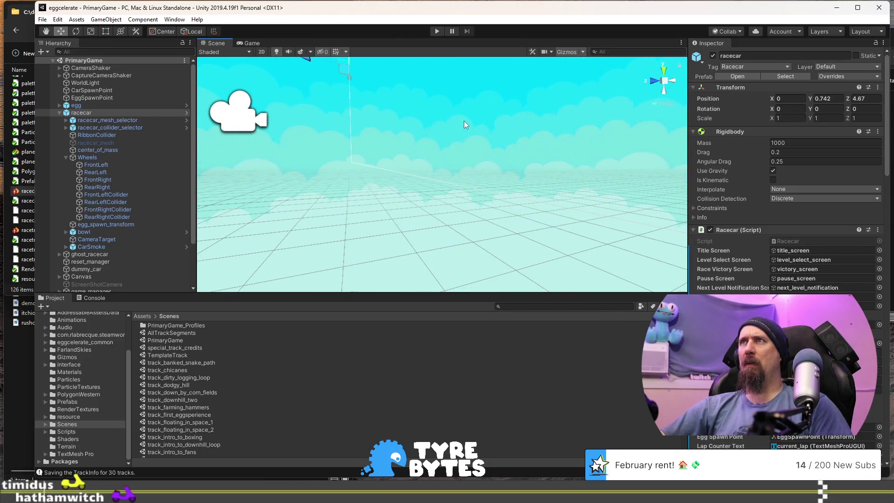
pyautogui.click(463, 121)
pyautogui.moveTo(425, 125)
pyautogui.mouseDown()
pyautogui.moveTo(594, 190)
pyautogui.moveTo(577, 196)
pyautogui.moveTo(588, 205)
pyautogui.moveTo(601, 201)
pyautogui.moveTo(583, 214)
pyautogui.moveTo(525, 213)
pyautogui.moveTo(575, 215)
pyautogui.moveTo(523, 222)
pyautogui.moveTo(606, 208)
pyautogui.moveTo(551, 212)
pyautogui.moveTo(579, 205)
pyautogui.moveTo(613, 208)
pyautogui.moveTo(603, 209)
pyautogui.mouseUp()
pyautogui.click(572, 176)
pyautogui.scroll(5, 602, 205)
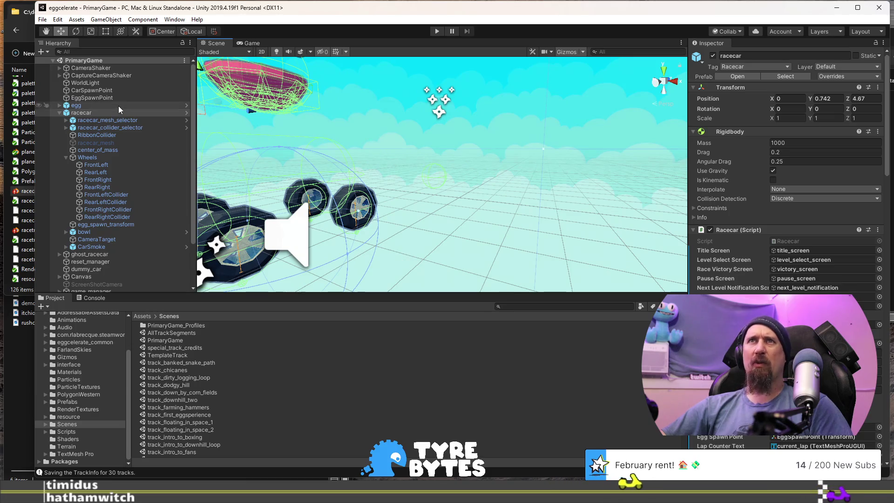
# Inspect racecar_mesh_selector, racecar_collider_selector, Wheels and the front wheel objects in the Inspector
pyautogui.click(111, 121)
pyautogui.click(110, 128)
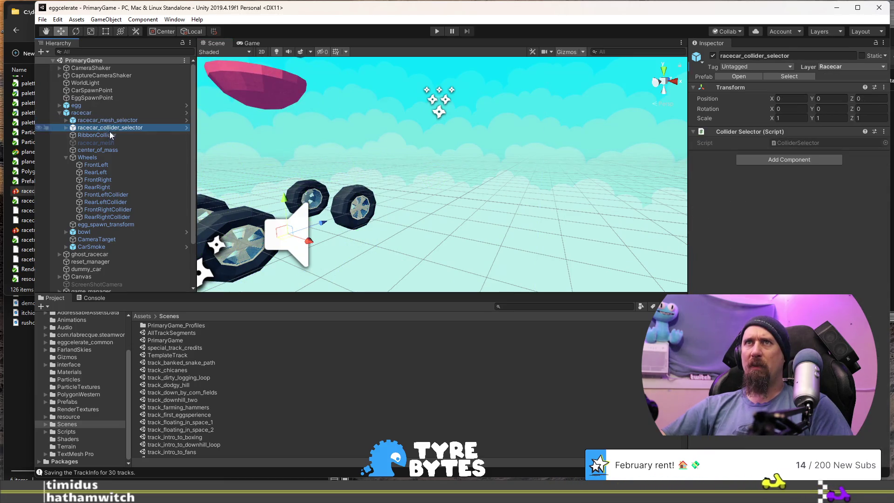
pyautogui.click(102, 157)
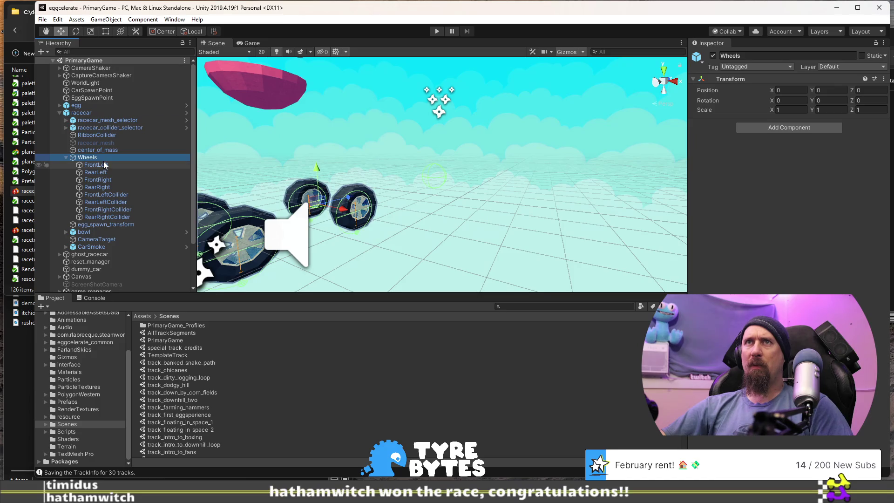
pyautogui.click(105, 164)
pyautogui.click(108, 173)
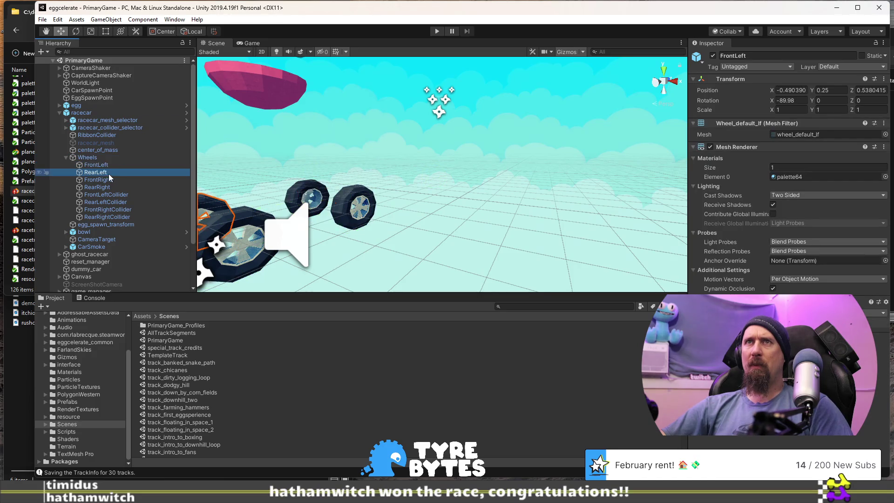
pyautogui.click(113, 193)
pyautogui.click(110, 186)
pyautogui.click(111, 179)
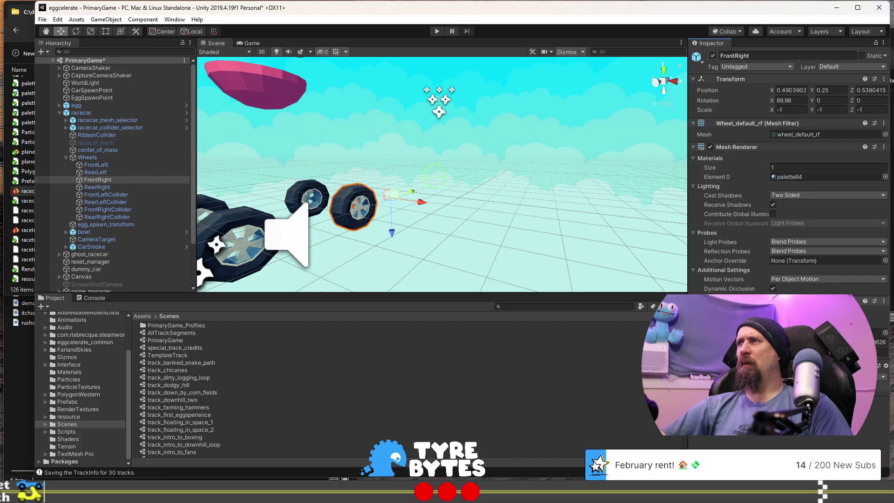
# Compare FrontLeftCollider's settings against the other wheel colliders and the RearLeft wheel
pyautogui.click(118, 196)
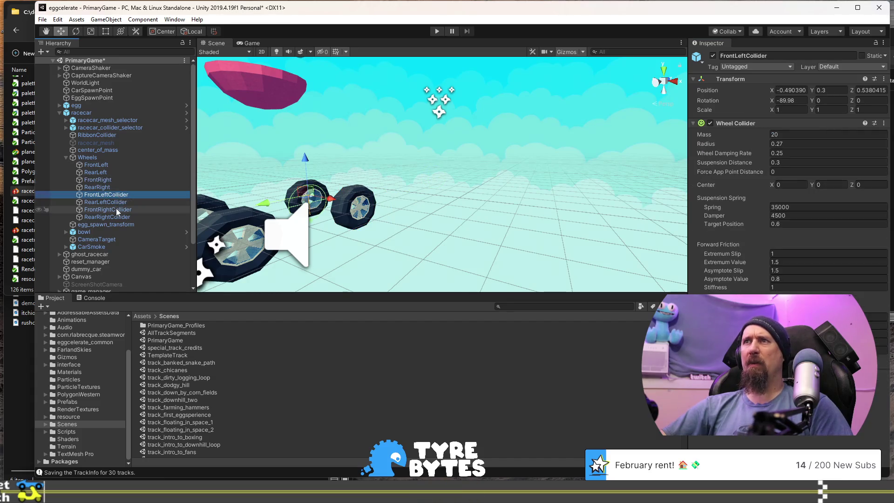
pyautogui.click(116, 210)
pyautogui.click(113, 203)
pyautogui.click(116, 194)
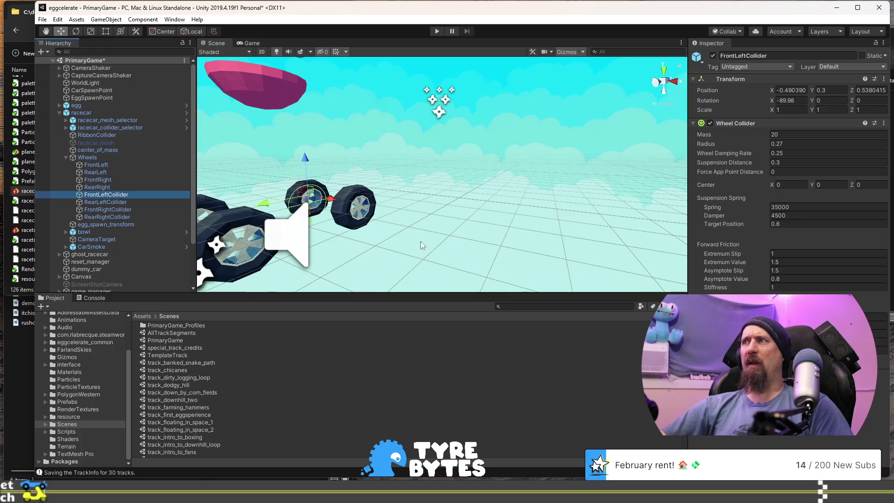
pyautogui.click(117, 186)
pyautogui.click(116, 179)
pyautogui.click(113, 172)
pyautogui.click(100, 164)
# Recheck the FrontRight wheel, then run PrimaryGame in Play mode and drive off
pyautogui.click(98, 180)
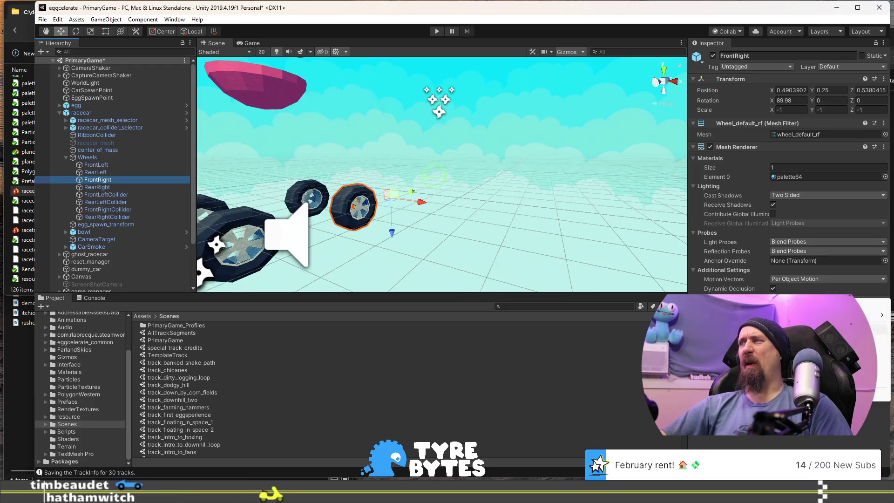
pyautogui.click(357, 206)
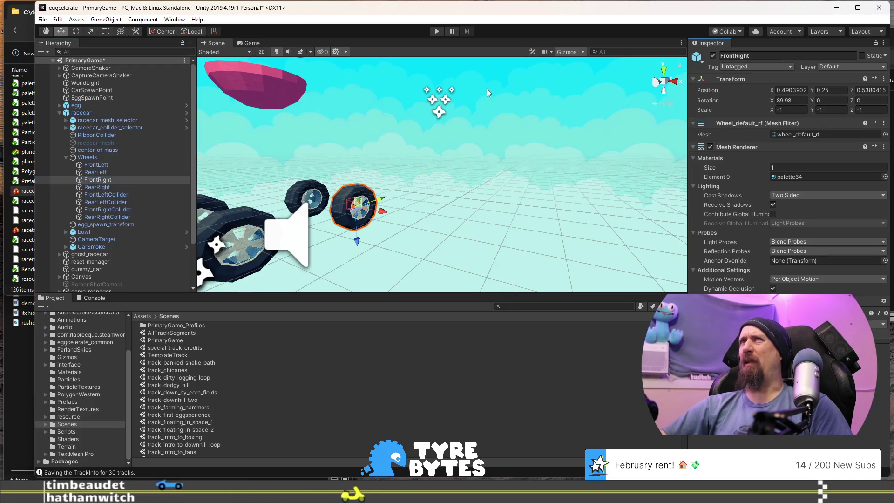
pyautogui.click(437, 31)
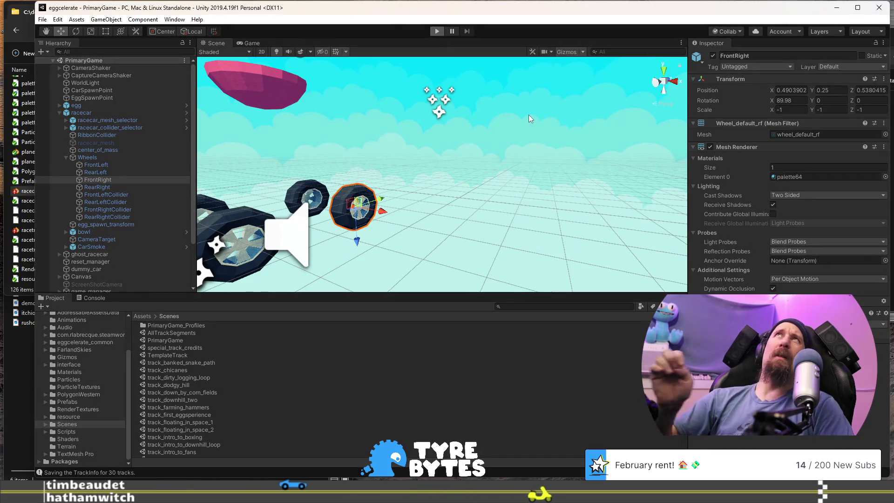
pyautogui.press('w')
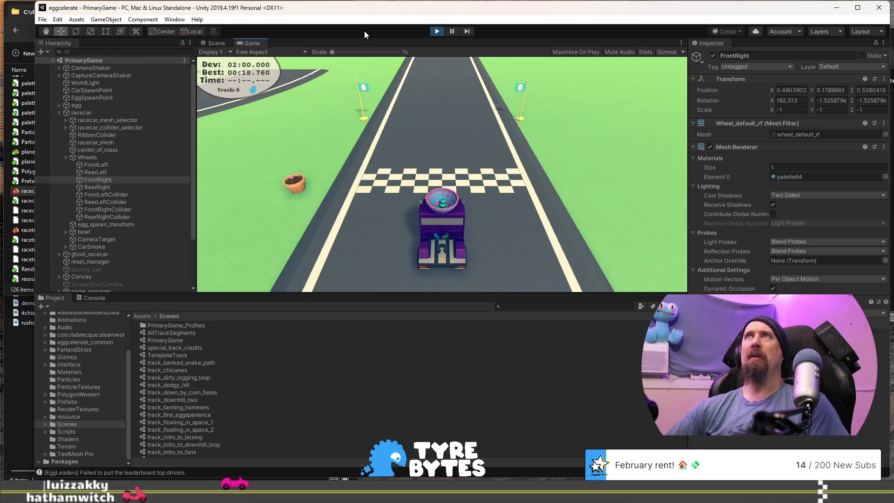
# Stop the run, start a second test run with Ctrl+P, then end Play mode
pyautogui.click(437, 32)
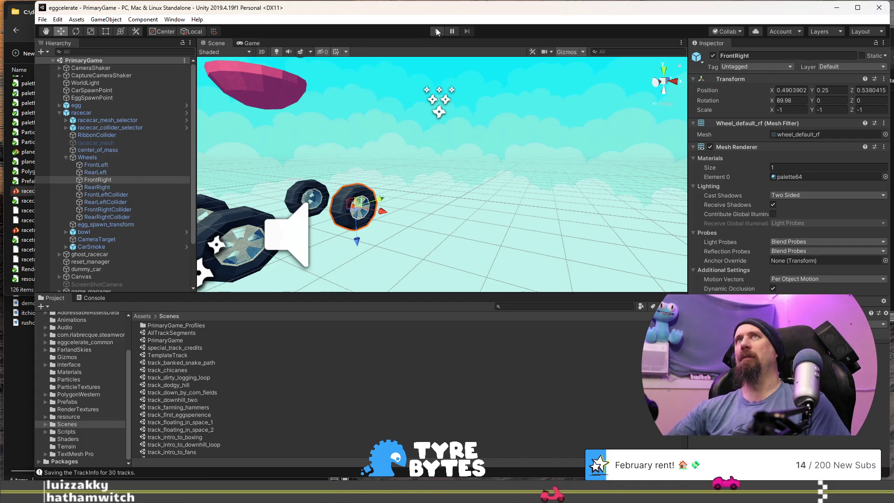
pyautogui.hotkey('ctrl', 'p')
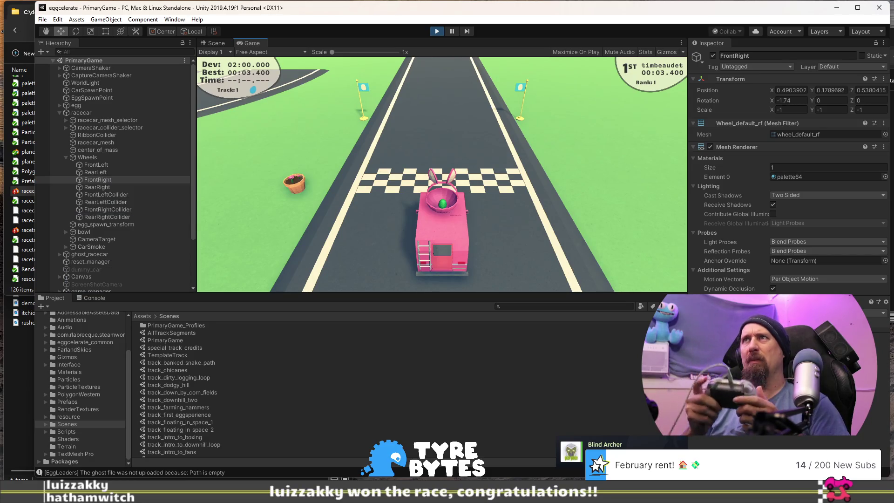
pyautogui.click(437, 32)
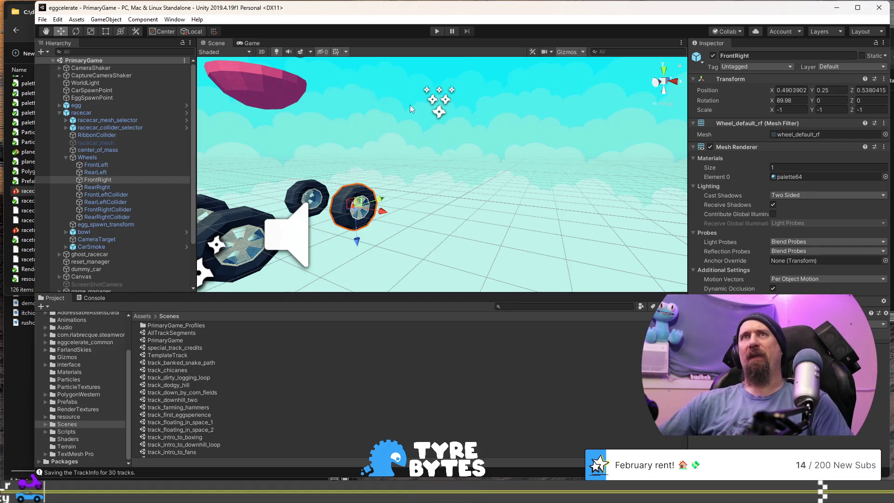
# Orbit the Scene view around the racecar and collapse the Wheels group in the Hierarchy
pyautogui.scroll(-5, 449, 158)
pyautogui.moveTo(451, 161)
pyautogui.mouseDown()
pyautogui.moveTo(405, 184)
pyautogui.moveTo(320, 155)
pyautogui.moveTo(535, 185)
pyautogui.mouseUp()
pyautogui.scroll(8, 405, 184)
pyautogui.scroll(-6, 320, 156)
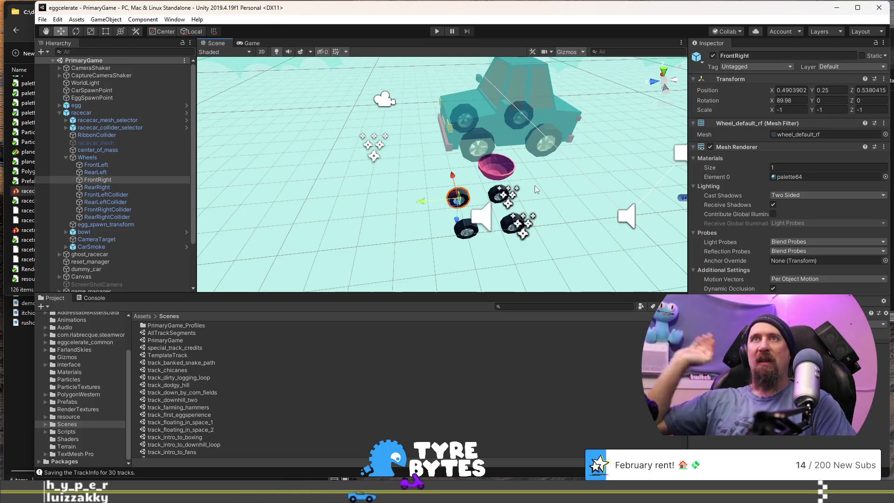
pyautogui.moveTo(456, 177)
pyautogui.keyDown('alt'); pyautogui.mouseDown()
pyautogui.moveTo(492, 195)
pyautogui.moveTo(463, 194)
pyautogui.mouseUp(); pyautogui.keyUp('alt')
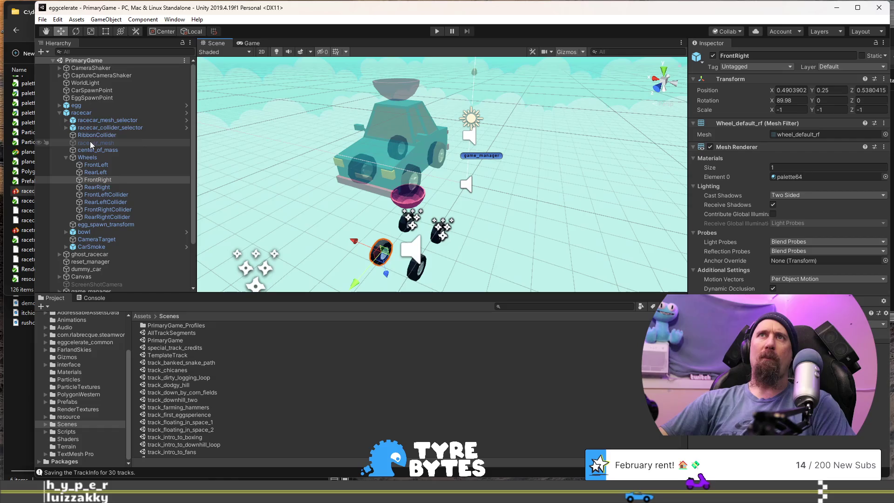
pyautogui.click(66, 157)
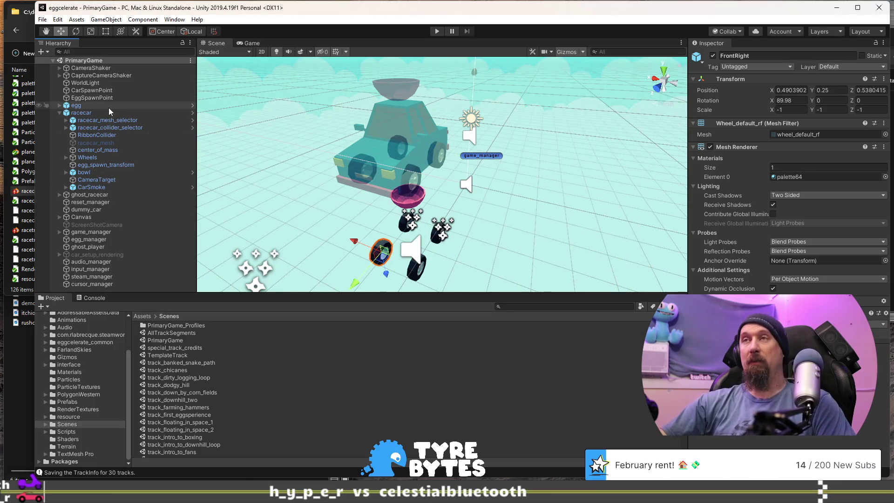
# Open the zen_track_test scene from the Project Scenes folder
pyautogui.moveTo(283, 168); pyautogui.dragTo(263, 170)
pyautogui.scroll(-3, 200, 440)
pyautogui.scroll(-5, 200, 440)
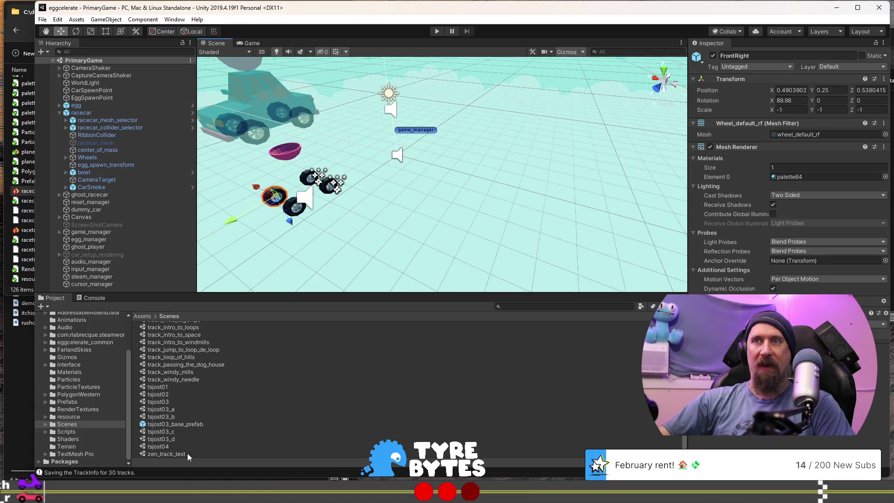
pyautogui.doubleClick(188, 454)
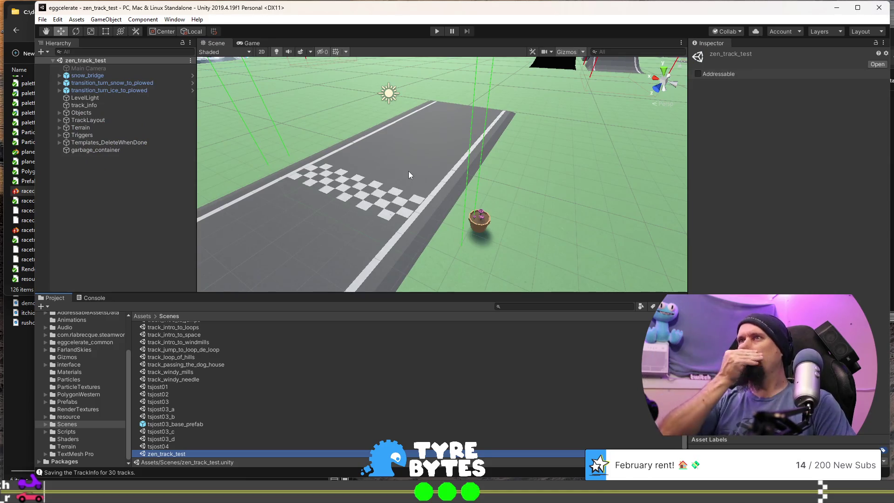
# Delete track_straight (3) and track_straight (4) from the end of TrackLayout
pyautogui.moveTo(409, 171)
pyautogui.mouseDown()
pyautogui.moveTo(305, 149)
pyautogui.moveTo(341, 128)
pyautogui.moveTo(506, 115)
pyautogui.moveTo(223, 283)
pyautogui.moveTo(258, 215)
pyautogui.moveTo(301, 229)
pyautogui.moveTo(452, 201)
pyautogui.moveTo(424, 196)
pyautogui.mouseUp()
pyautogui.click(453, 196)
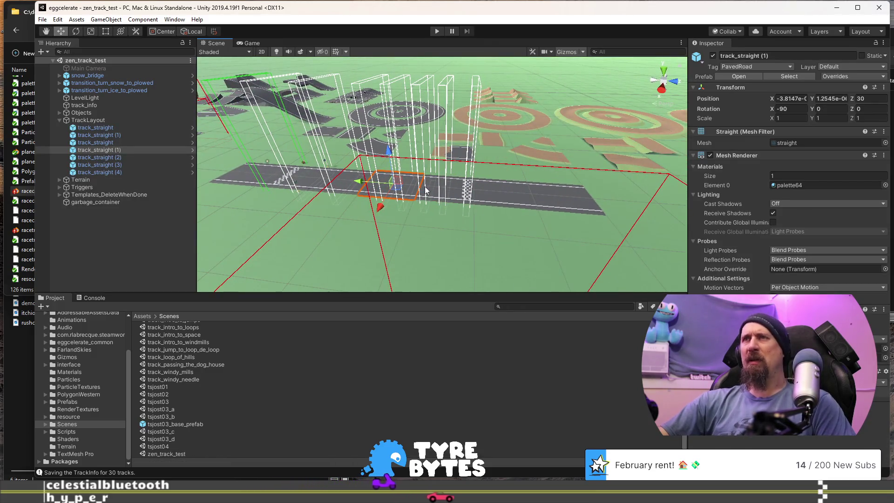
pyautogui.click(442, 187)
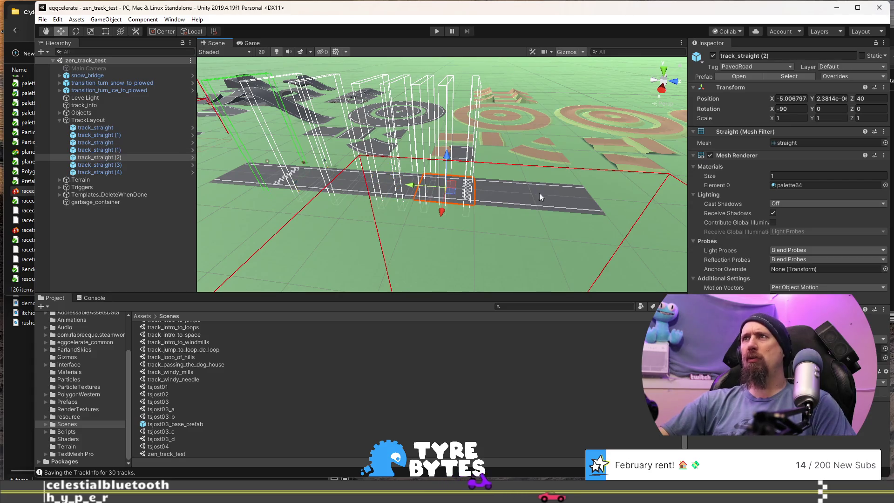
pyautogui.click(483, 189)
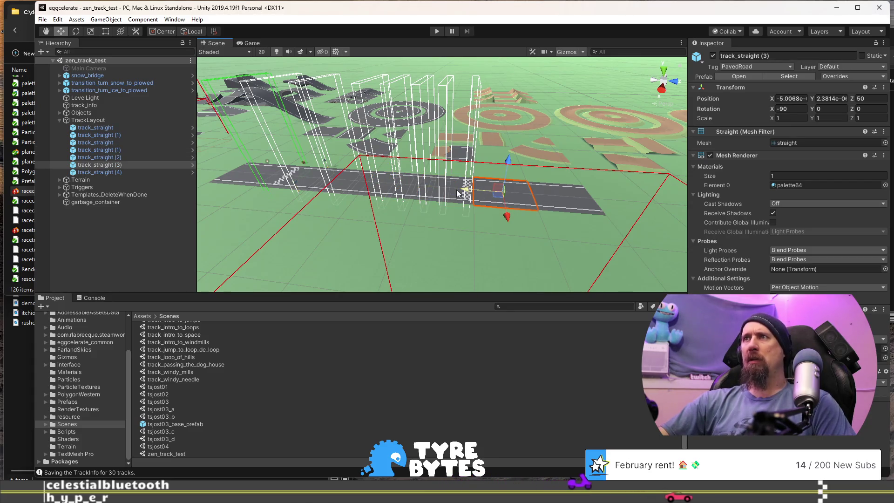
pyautogui.click(420, 194)
pyautogui.click(507, 199)
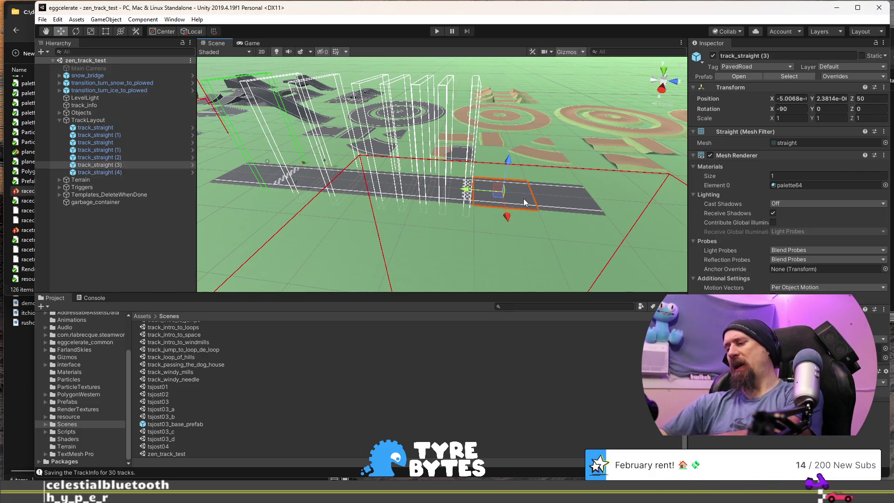
pyautogui.press('Delete')
pyautogui.click(563, 189)
pyautogui.press('Delete')
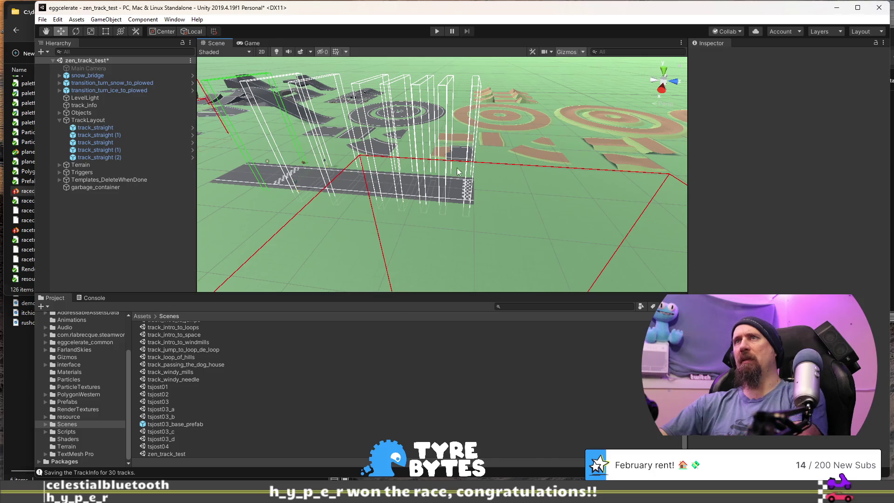
# Zoom in on the circular turn templates and disable the track_grass ground plane
pyautogui.click(438, 110)
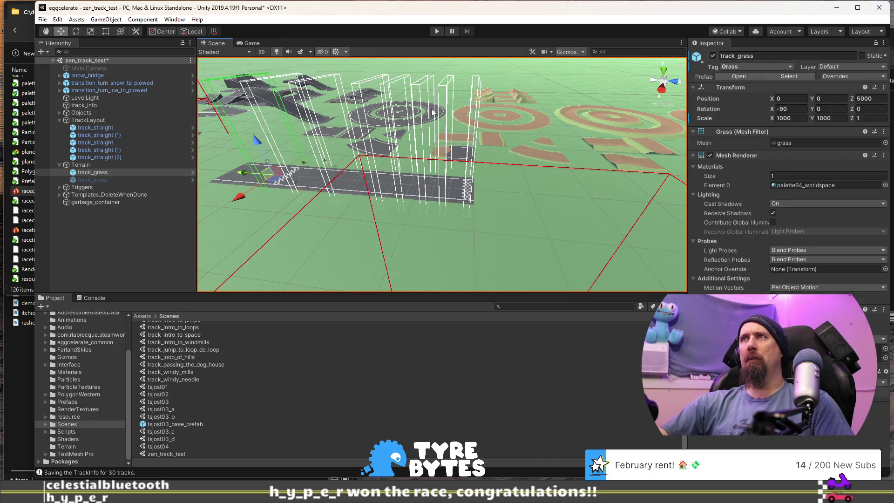
pyautogui.scroll(5, 431, 112)
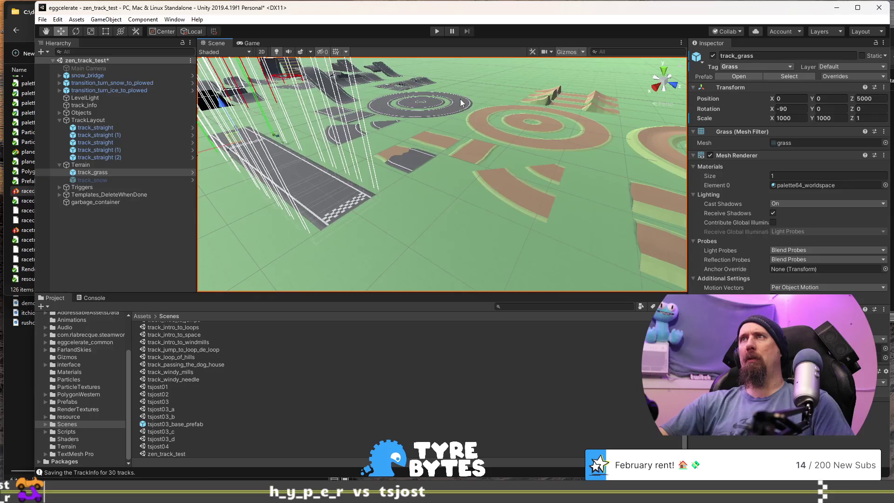
pyautogui.scroll(5, 458, 114)
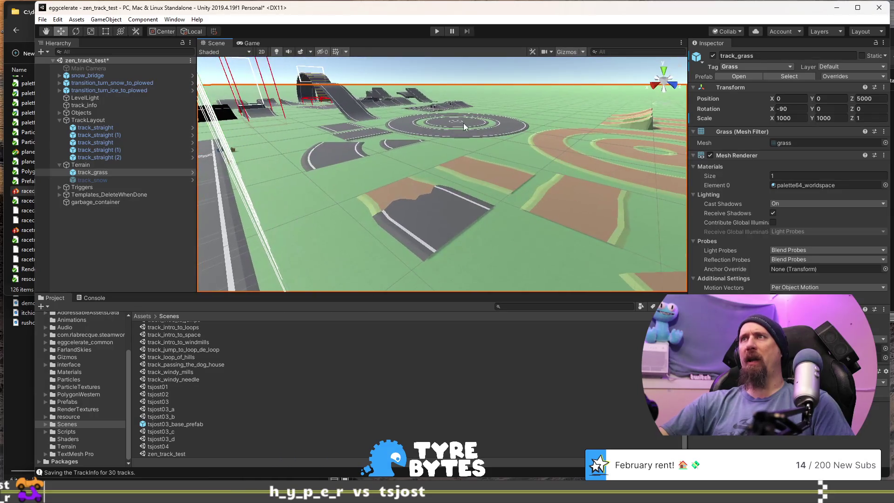
pyautogui.scroll(10, 464, 132)
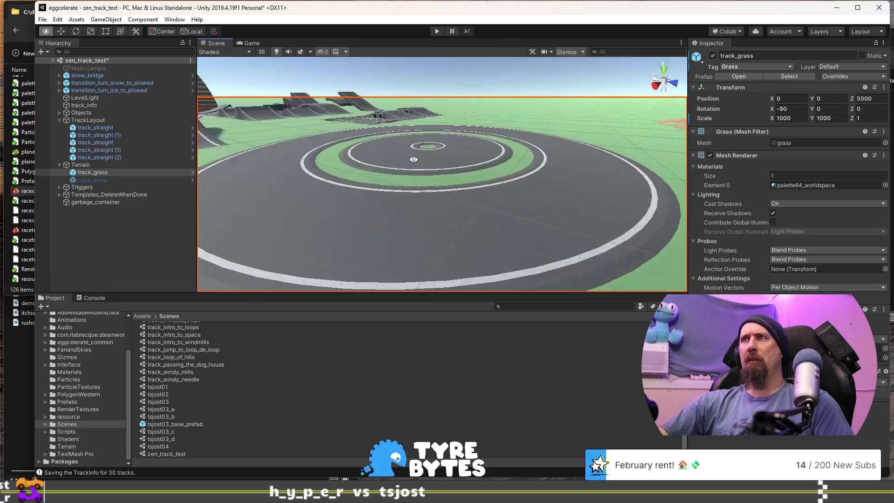
pyautogui.click(413, 100)
pyautogui.press('f')
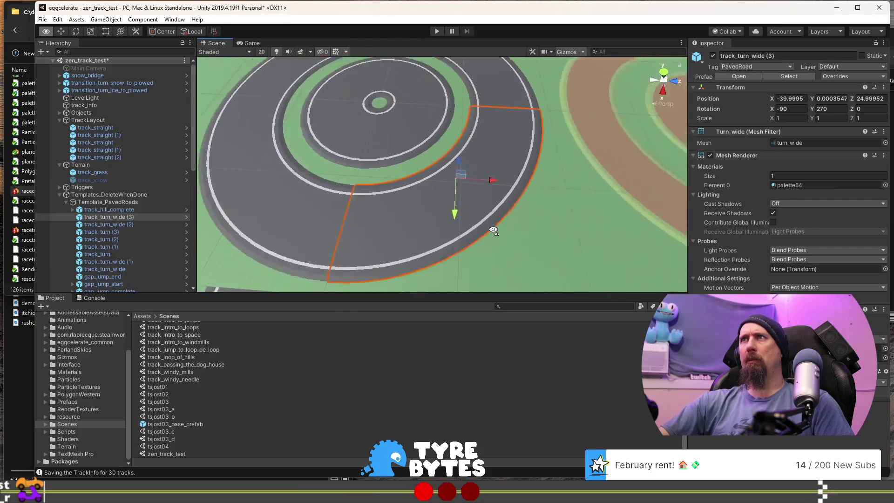
pyautogui.click(423, 167)
pyautogui.press('f')
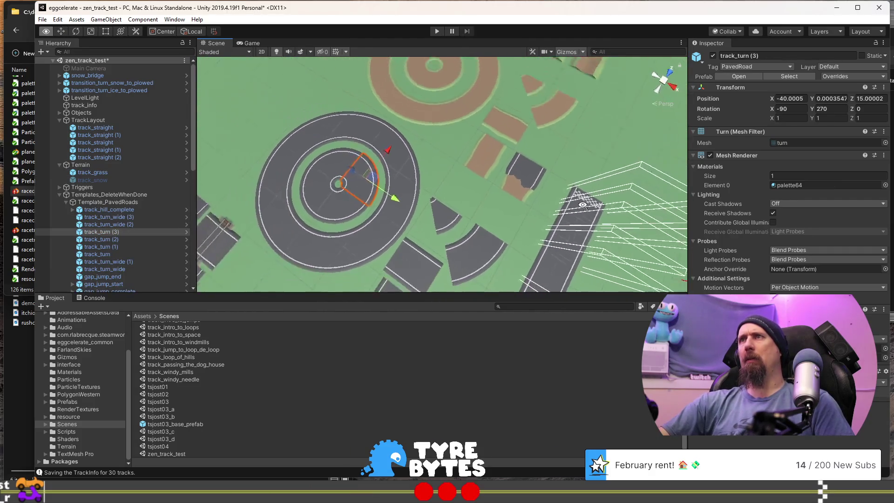
pyautogui.click(334, 165)
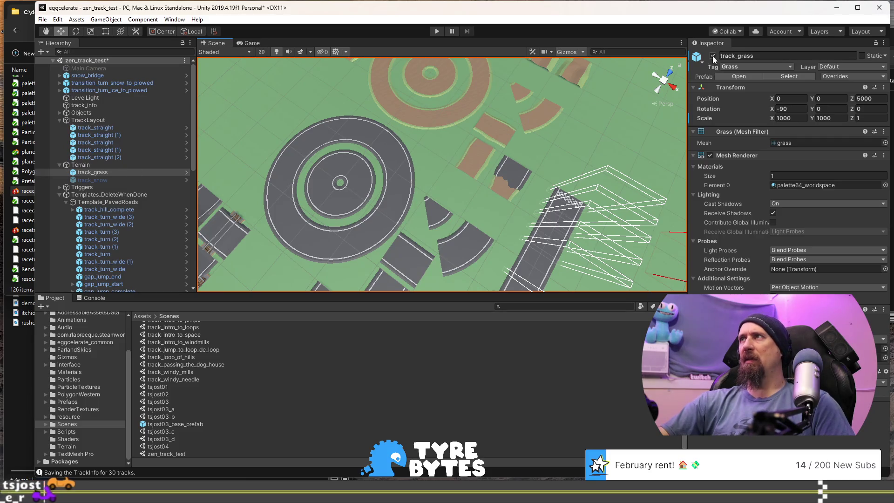
pyautogui.press('h')
# Select track_turn (2) and duplicate it as a new track_turn (4)
pyautogui.click(358, 173)
pyautogui.click(328, 156)
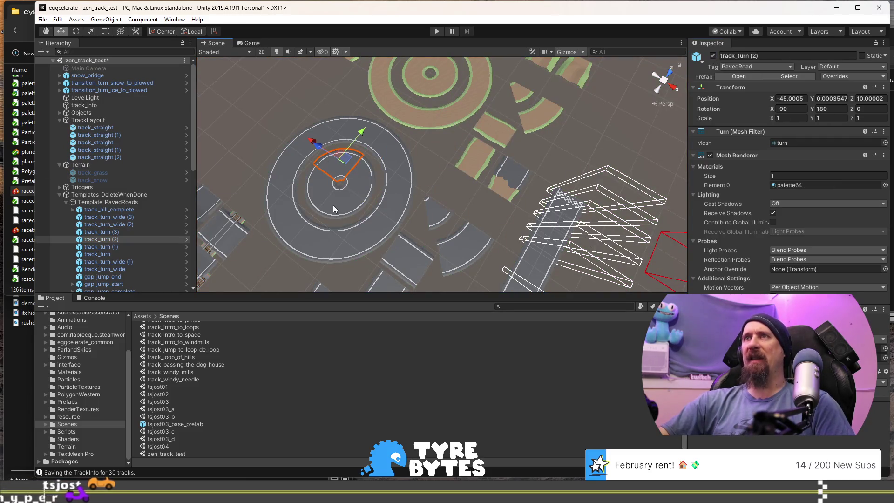
pyautogui.click(320, 191)
pyautogui.click(341, 161)
pyautogui.moveTo(440, 227)
pyautogui.mouseDown()
pyautogui.moveTo(330, 218)
pyautogui.moveTo(264, 189)
pyautogui.moveTo(375, 162)
pyautogui.moveTo(542, 157)
pyautogui.moveTo(544, 205)
pyautogui.mouseUp()
pyautogui.hotkey('ctrl', 'd')
# Snap track_turn (4) onto the straight's end and align a copied track_turn_wide after it
pyautogui.press('f')
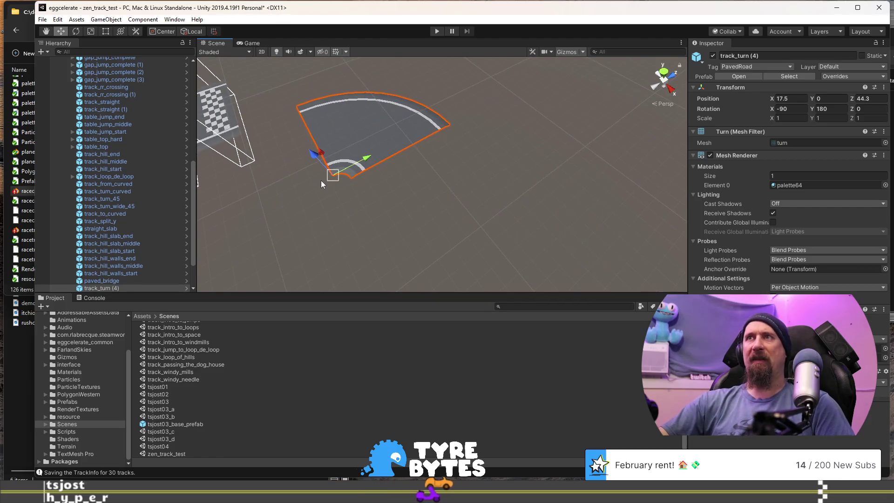
pyautogui.moveTo(333, 180)
pyautogui.mouseDown()
pyautogui.moveTo(254, 140)
pyautogui.moveTo(292, 141)
pyautogui.moveTo(320, 130)
pyautogui.moveTo(311, 119)
pyautogui.moveTo(270, 119)
pyautogui.mouseUp()
pyautogui.click(281, 129)
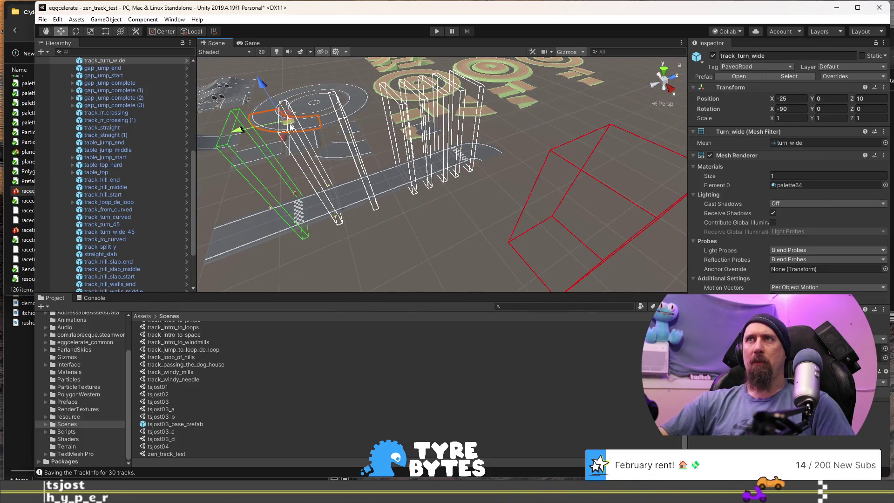
pyautogui.hotkey('ctrl', 'd')
pyautogui.moveTo(292, 126)
pyautogui.mouseDown()
pyautogui.moveTo(576, 175)
pyautogui.moveTo(559, 182)
pyautogui.moveTo(523, 133)
pyautogui.mouseUp()
pyautogui.moveTo(510, 102)
pyautogui.mouseDown()
pyautogui.moveTo(452, 188)
pyautogui.moveTo(391, 169)
pyautogui.mouseUp()
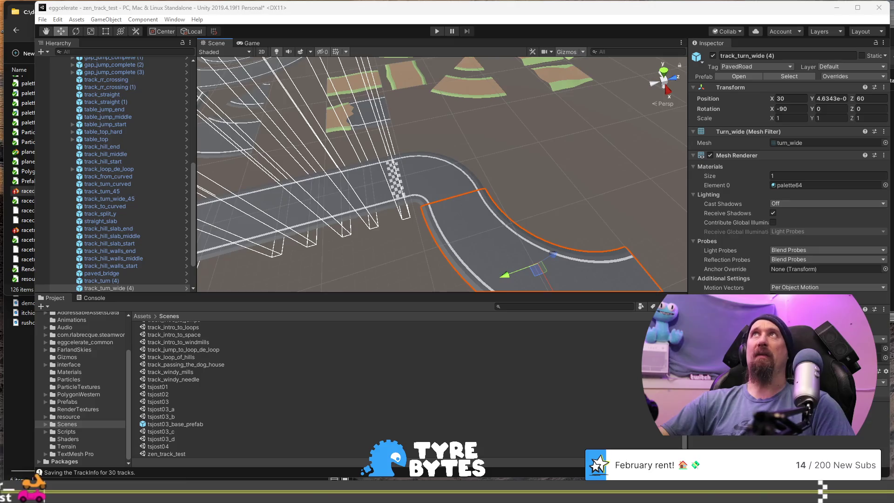
# Add another track_turn_wide copy to close the U-bend and delete the extra small turn copy
pyautogui.scroll(-10, 396, 144)
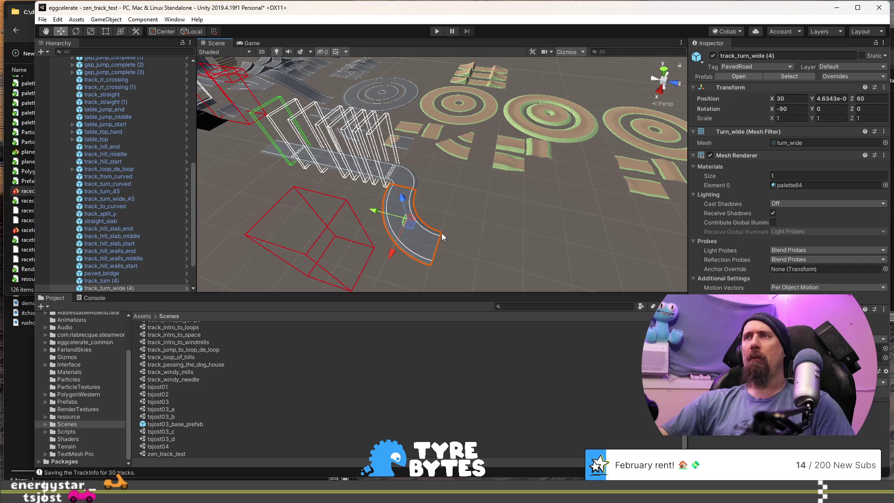
pyautogui.click(400, 104)
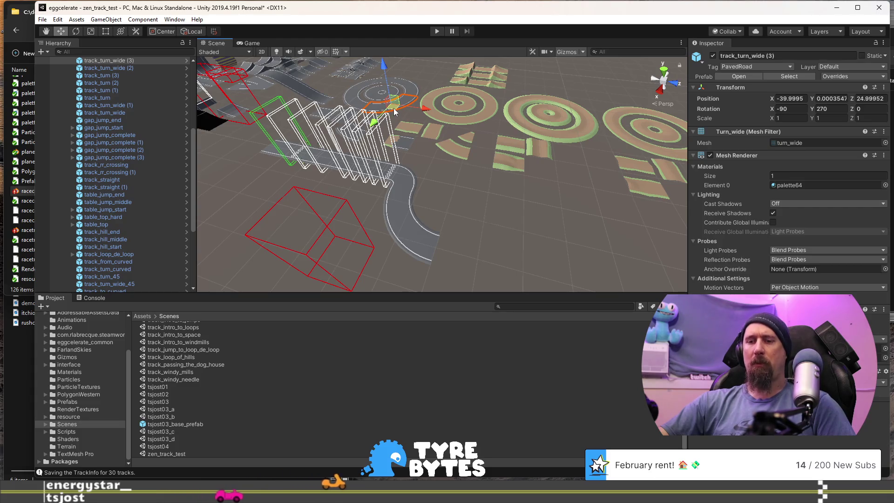
pyautogui.hotkey('ctrl', 'd')
pyautogui.moveTo(393, 108)
pyautogui.mouseDown()
pyautogui.moveTo(504, 224)
pyautogui.moveTo(470, 261)
pyautogui.moveTo(436, 269)
pyautogui.mouseUp()
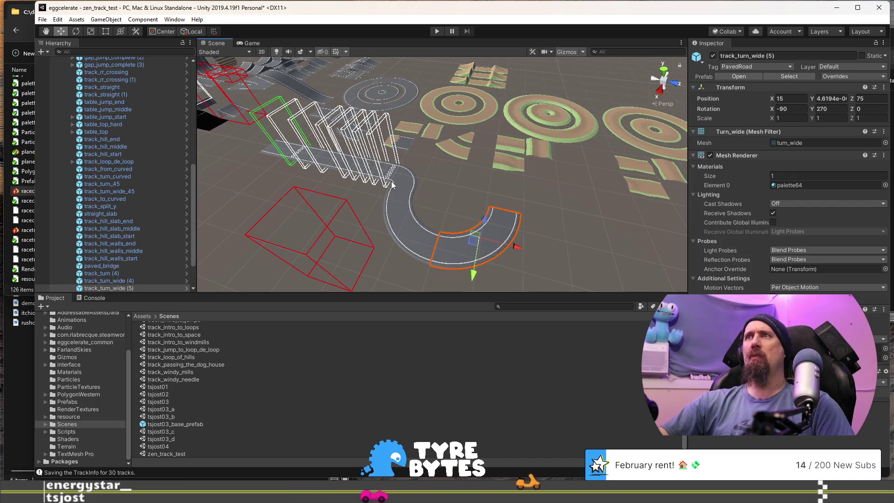
pyautogui.click(380, 93)
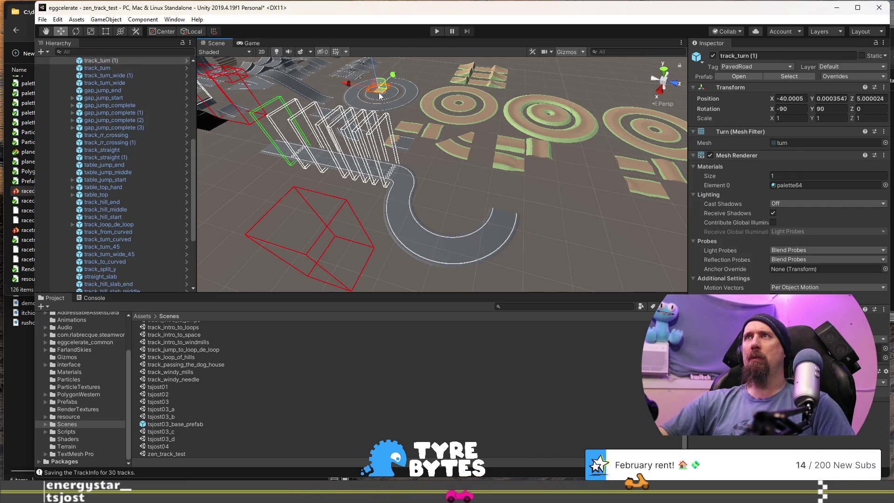
pyautogui.hotkey('ctrl', 'd')
pyautogui.moveTo(379, 92)
pyautogui.mouseDown()
pyautogui.moveTo(525, 201)
pyautogui.moveTo(525, 211)
pyautogui.mouseUp()
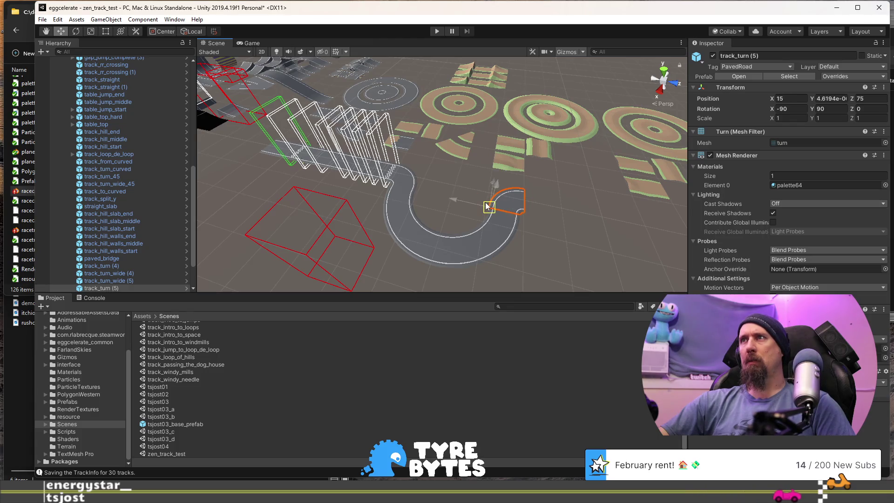
pyautogui.press('Delete')
pyautogui.moveTo(498, 201)
pyautogui.mouseDown()
pyautogui.moveTo(493, 214)
pyautogui.moveTo(345, 182)
pyautogui.mouseUp()
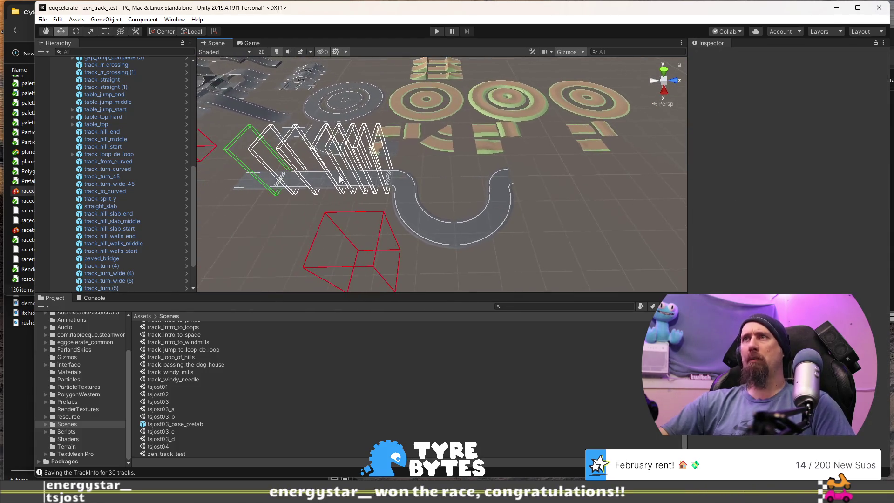
# Place a copy of track_straight (1) at the U-bend's end, then switch to the browser
pyautogui.click(339, 180)
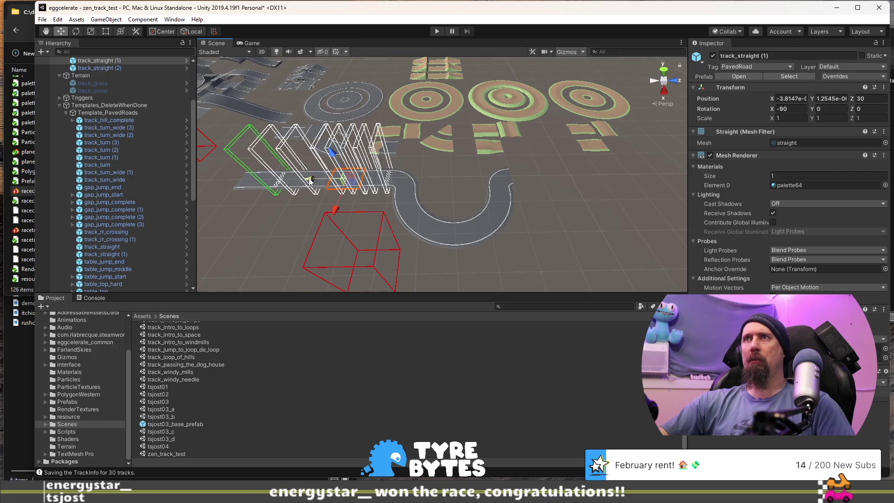
pyautogui.hotkey('ctrl', 'd')
pyautogui.moveTo(310, 180); pyautogui.dragTo(542, 193)
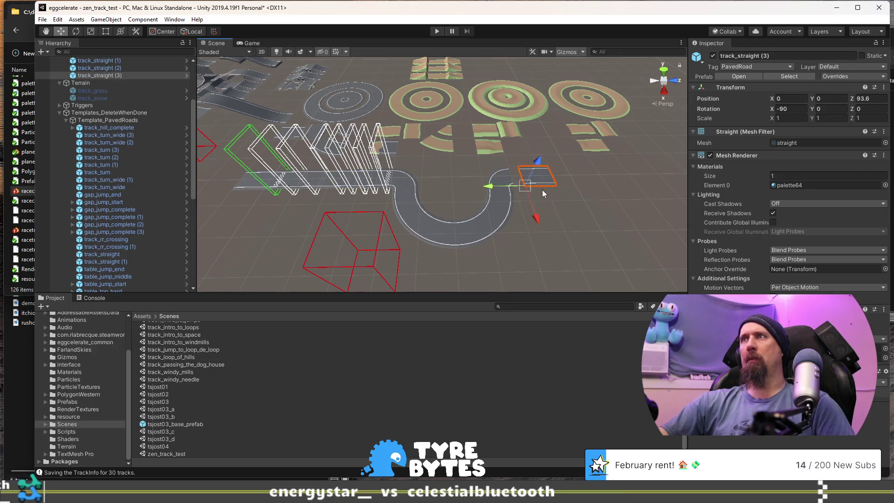
pyautogui.moveTo(426, 194); pyautogui.dragTo(496, 194)
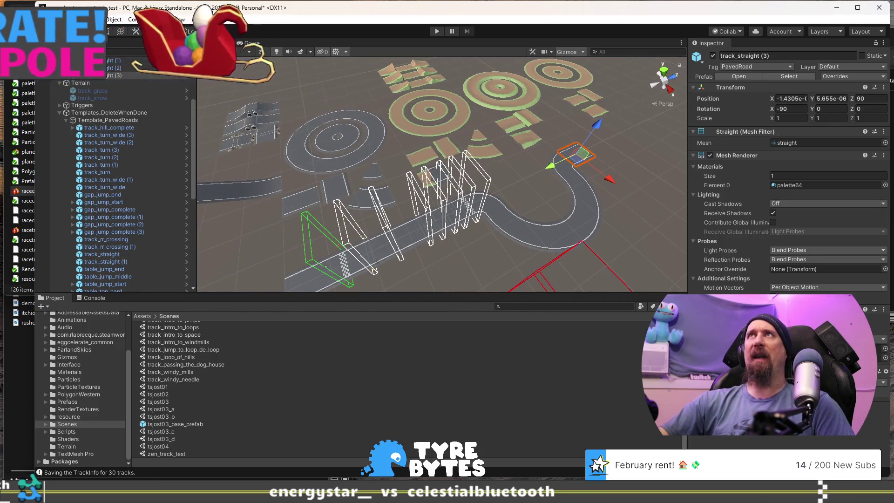
pyautogui.hotkey('alt', 'Tab')
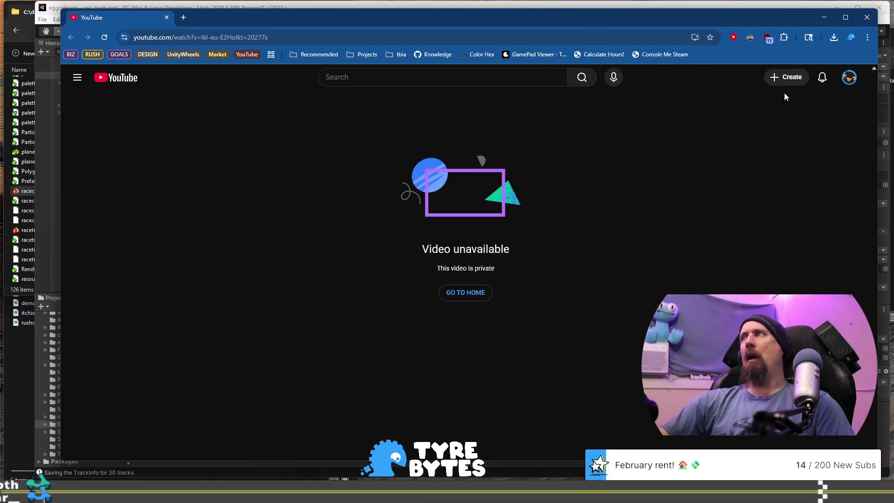
# Switch YouTube account, rewind the old jam stream around 5:39, then close the browser
pyautogui.click(850, 76)
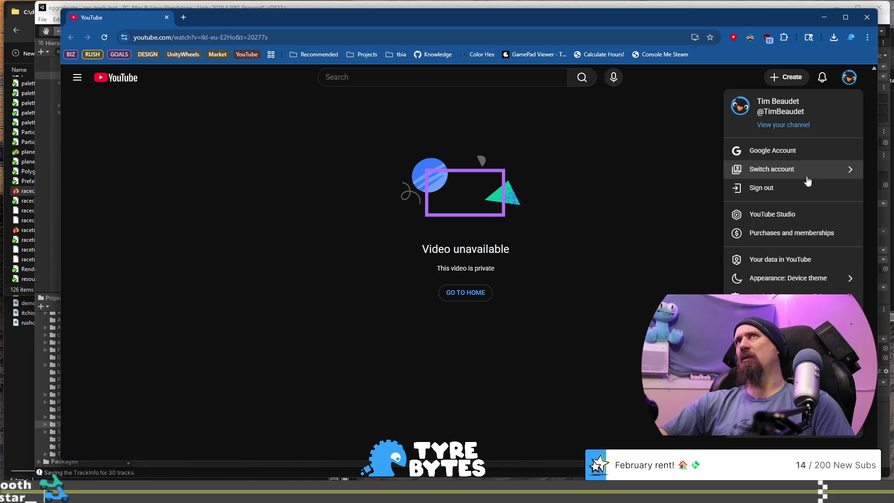
pyautogui.click(813, 171)
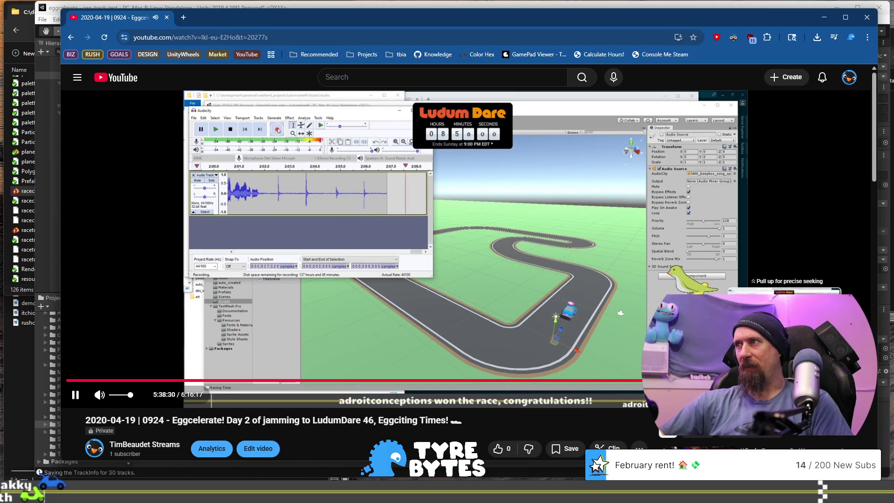
pyautogui.press('j')
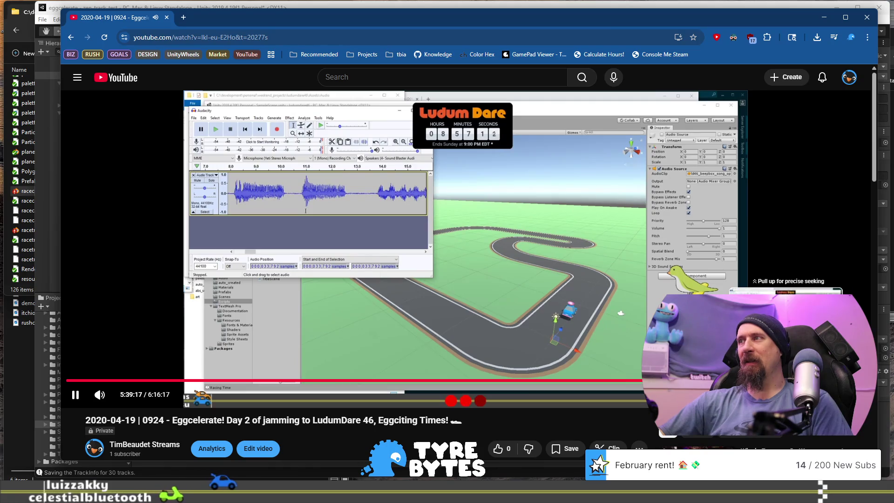
pyautogui.moveTo(787, 380); pyautogui.dragTo(787, 380)
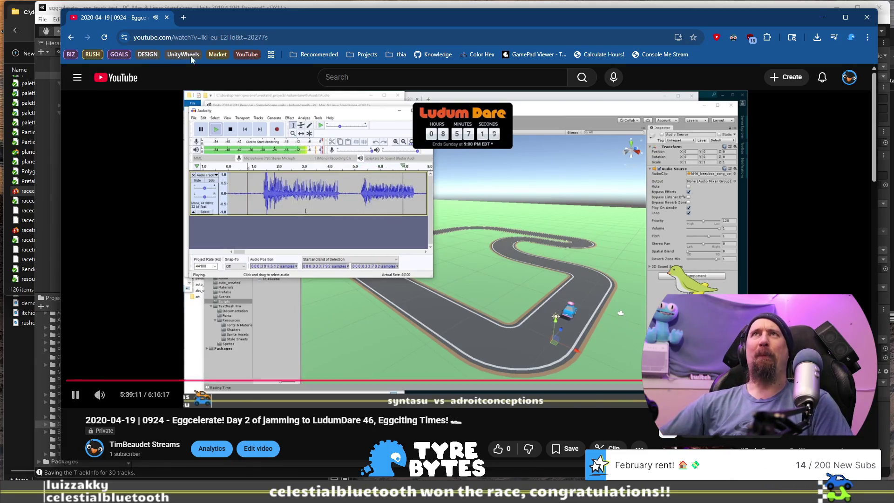
pyautogui.click(168, 18)
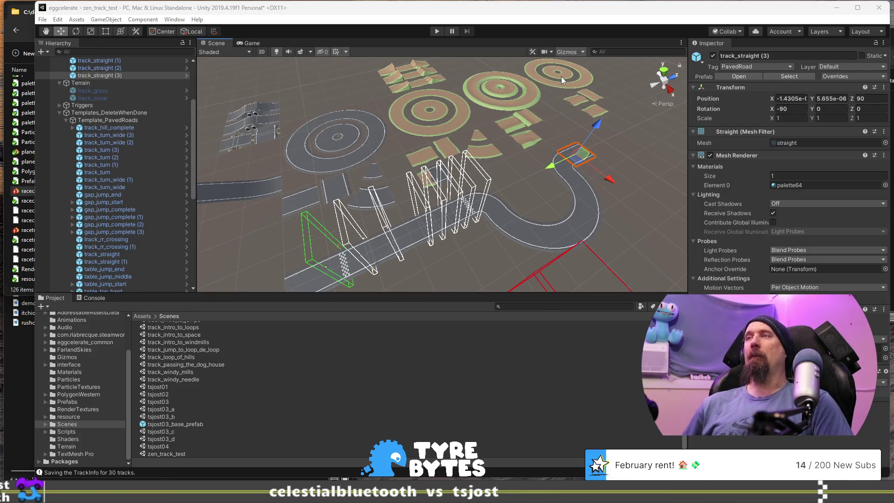
# Duplicate track_straight (3) into track_straight (4) and snap it to Z 100 after the previous piece
pyautogui.moveTo(620, 153)
pyautogui.mouseDown()
pyautogui.moveTo(474, 202)
pyautogui.moveTo(362, 196)
pyautogui.moveTo(437, 222)
pyautogui.moveTo(444, 242)
pyautogui.mouseUp()
pyautogui.hotkey('ctrl', 'd')
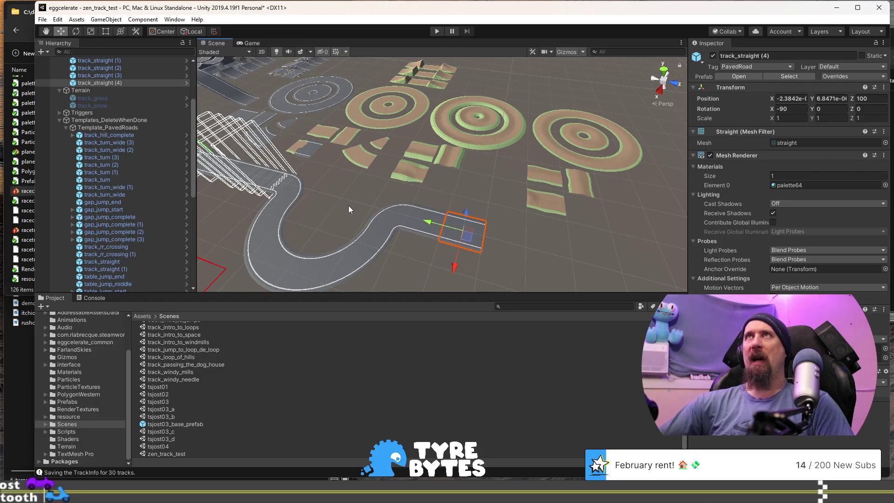
pyautogui.moveTo(518, 205)
pyautogui.mouseDown()
pyautogui.moveTo(481, 198)
pyautogui.moveTo(412, 214)
pyautogui.mouseUp()
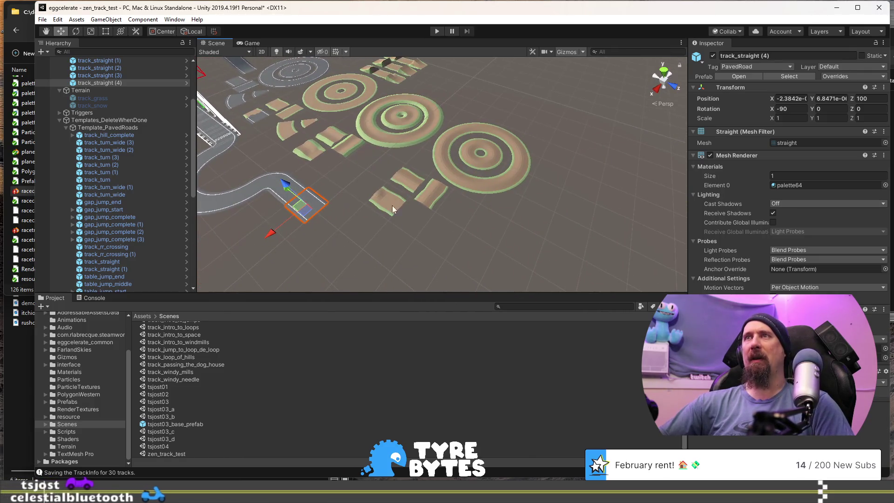
pyautogui.moveTo(554, 242)
pyautogui.mouseDown()
pyautogui.moveTo(401, 100)
pyautogui.moveTo(348, 95)
pyautogui.mouseUp()
pyautogui.click(125, 274)
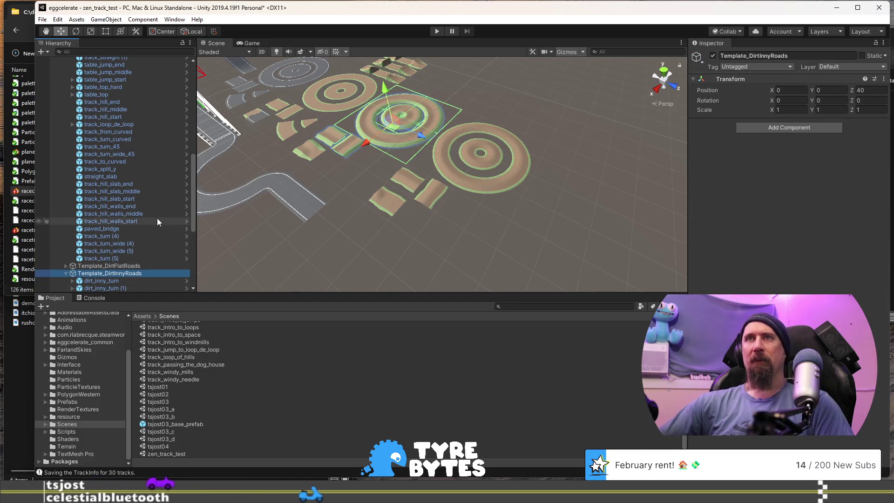
# Disable Template_DirtInnyRoads, Template_DirtFlatRoads and Template_DirtOutyRoads, leaving only the asphalt road pieces visible
pyautogui.scroll(-3, 158, 218)
pyautogui.scroll(4, 157, 219)
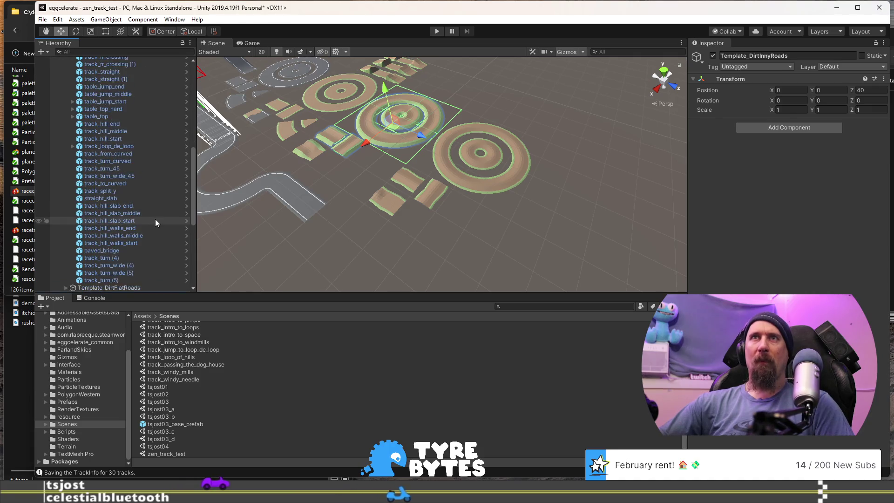
pyautogui.scroll(-5, 155, 219)
pyautogui.click(713, 55)
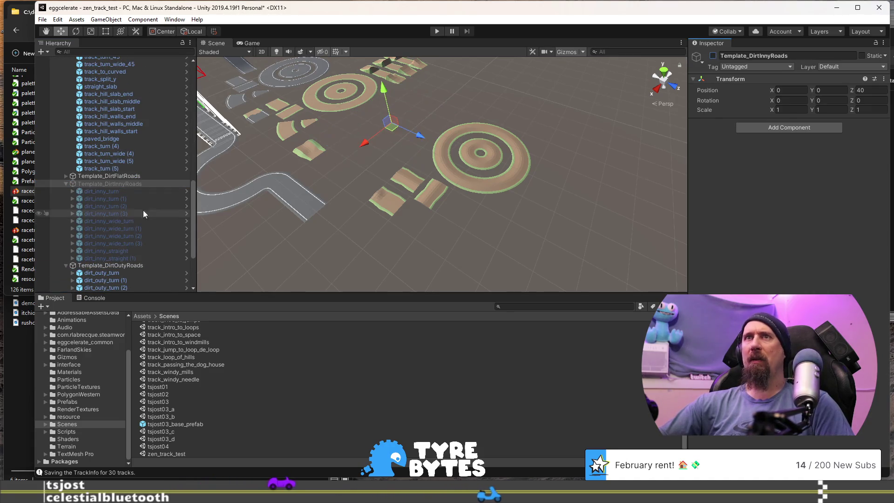
pyautogui.click(713, 57)
pyautogui.click(140, 265)
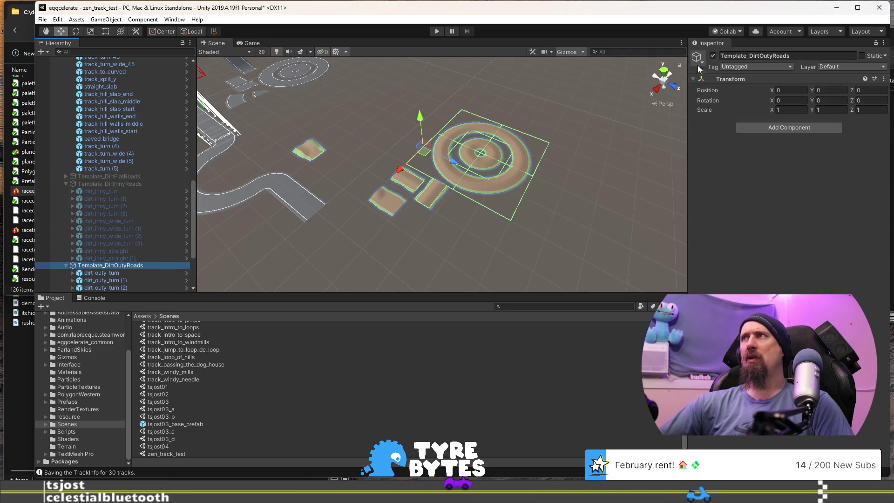
pyautogui.click(713, 57)
pyautogui.moveTo(456, 161)
pyautogui.mouseDown()
pyautogui.moveTo(370, 155)
pyautogui.moveTo(412, 124)
pyautogui.mouseUp()
pyautogui.click(382, 162)
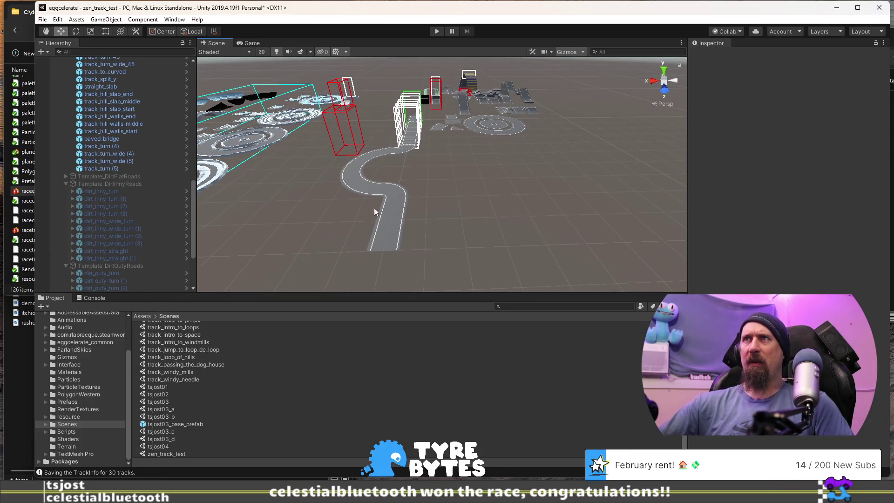
# Place checkpoint_0 to checkpoint_7 along the road, with checkpoint_7 final and straights extended to track_straight (6)
pyautogui.click(484, 125)
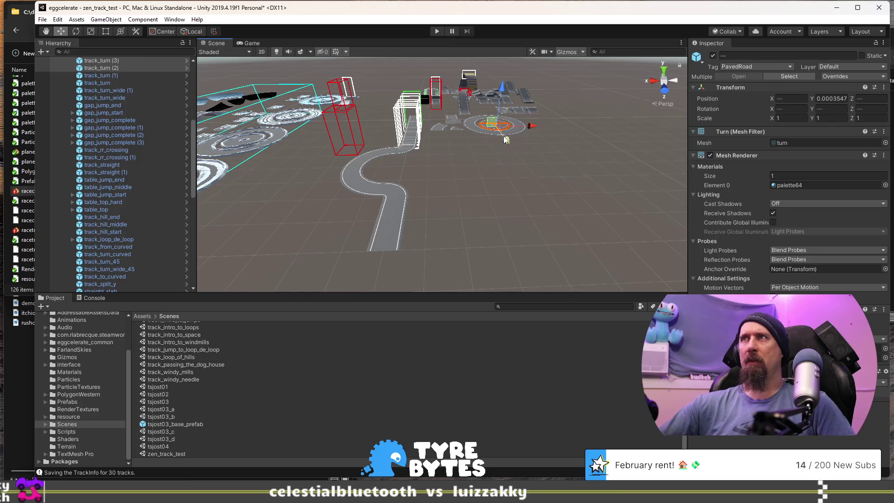
pyautogui.hotkey('ctrl', 'z')
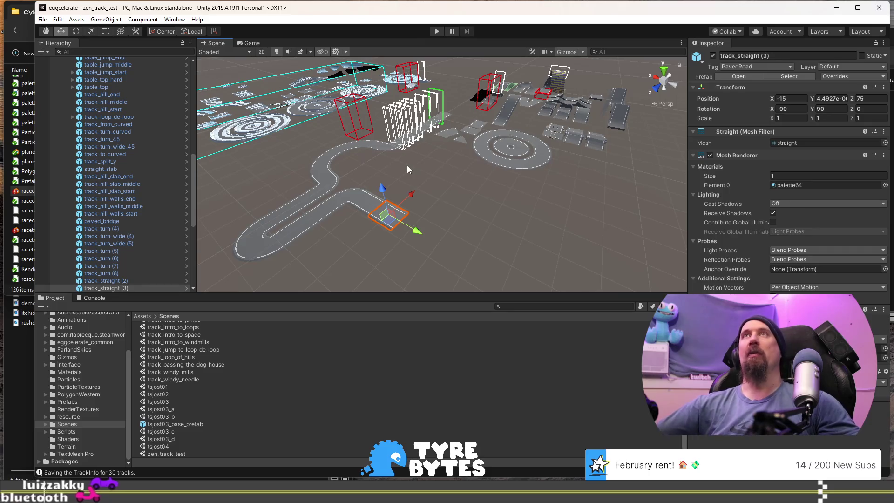
pyautogui.moveTo(461, 199)
pyautogui.mouseDown()
pyautogui.moveTo(390, 161)
pyautogui.moveTo(532, 180)
pyautogui.moveTo(476, 185)
pyautogui.mouseUp()
pyautogui.rightClick(138, 169)
pyautogui.click(126, 141)
pyautogui.scroll(10, 126, 141)
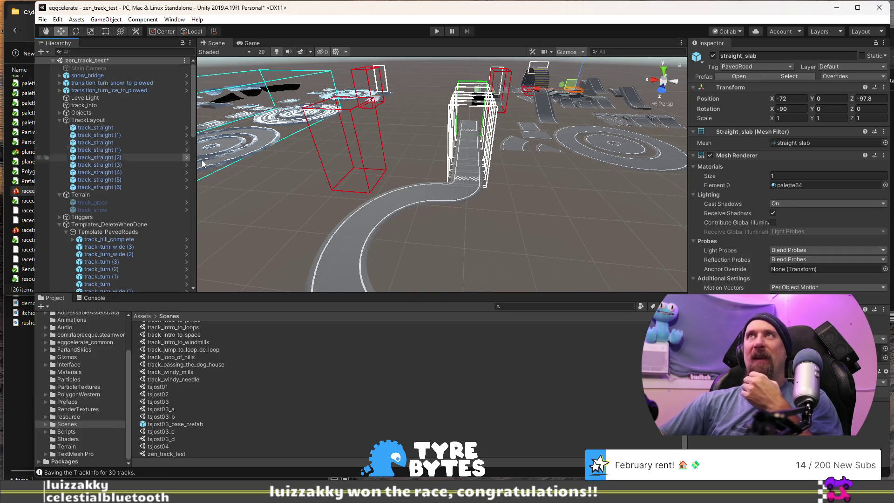
pyautogui.moveTo(360, 149); pyautogui.dragTo(424, 138)
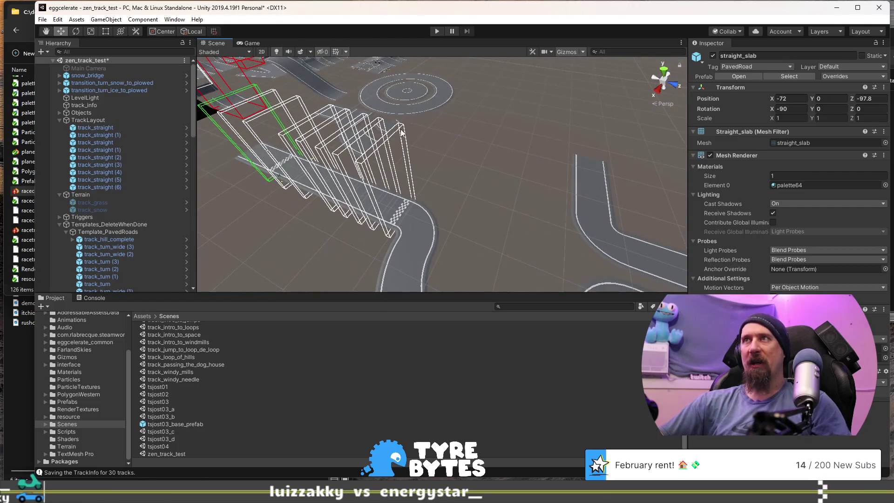
pyautogui.click(401, 132)
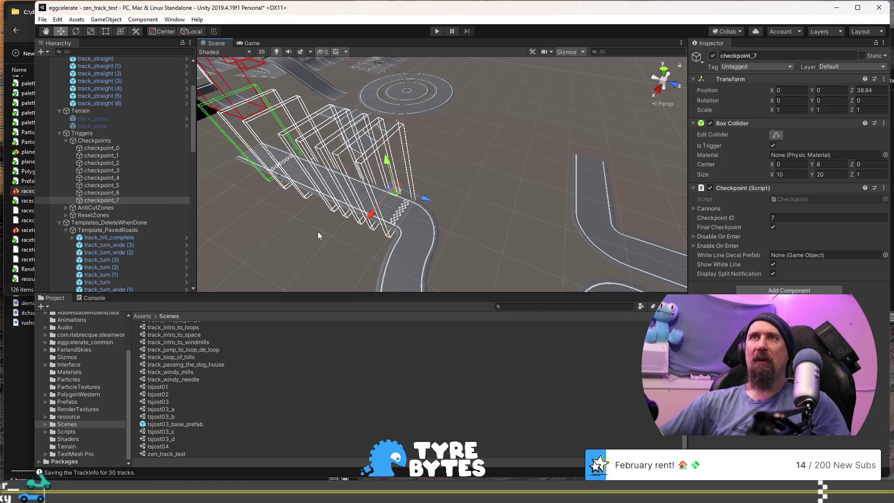
# Check checkpoint_7's trigger settings in the Inspector
pyautogui.moveTo(271, 229)
pyautogui.mouseDown()
pyautogui.moveTo(400, 230)
pyautogui.moveTo(399, 215)
pyautogui.mouseUp()
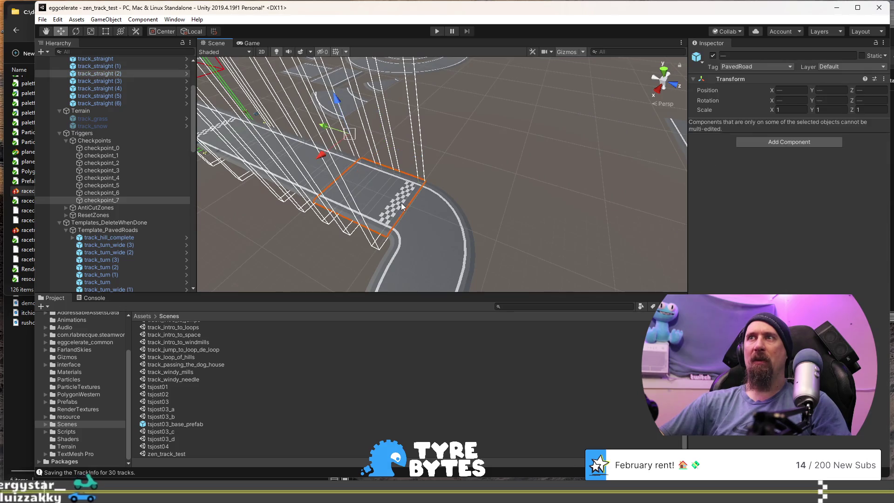
pyautogui.click(415, 186)
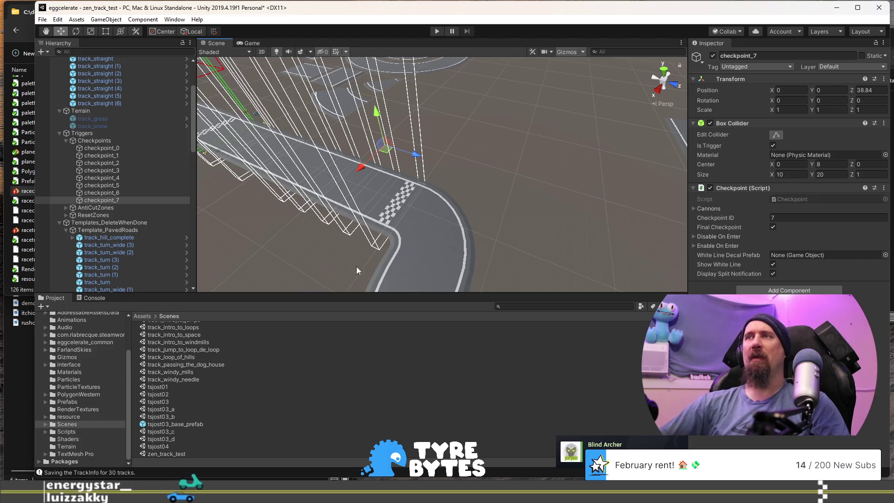
pyautogui.click(329, 271)
pyautogui.moveTo(330, 271)
pyautogui.mouseDown()
pyautogui.moveTo(410, 226)
pyautogui.moveTo(386, 253)
pyautogui.mouseUp()
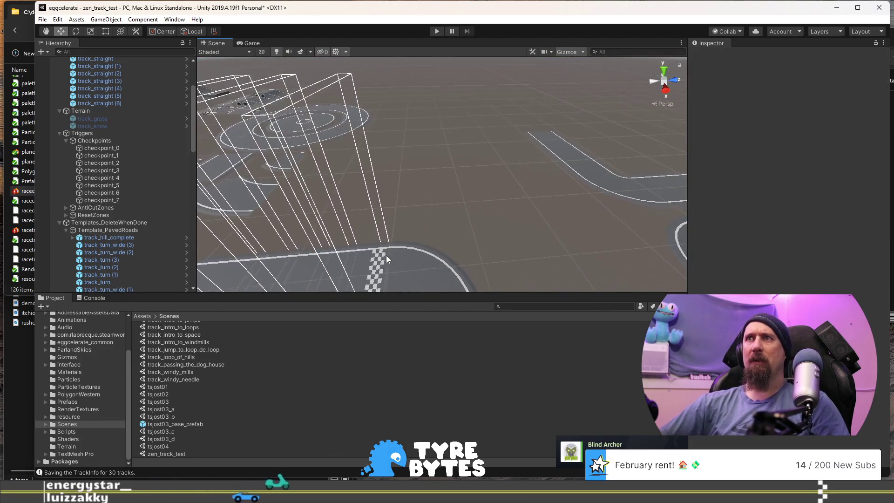
# Snap the finish line and its checkpoint trigger onto the straight at X -31.52 and rotate them around Y
pyautogui.click(379, 269)
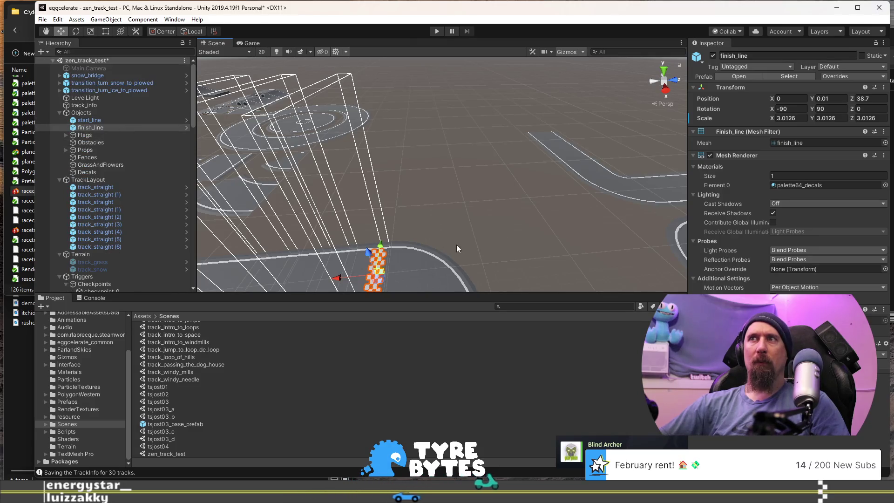
pyautogui.hotkey('ctrl', 'z')
pyautogui.moveTo(521, 242); pyautogui.dragTo(403, 195)
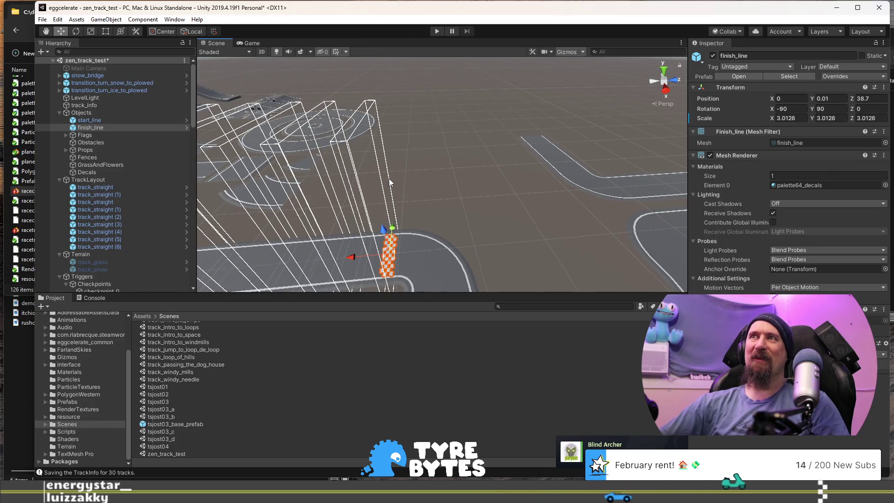
pyautogui.keyDown('shift'); pyautogui.click(391, 256); pyautogui.keyUp('shift')
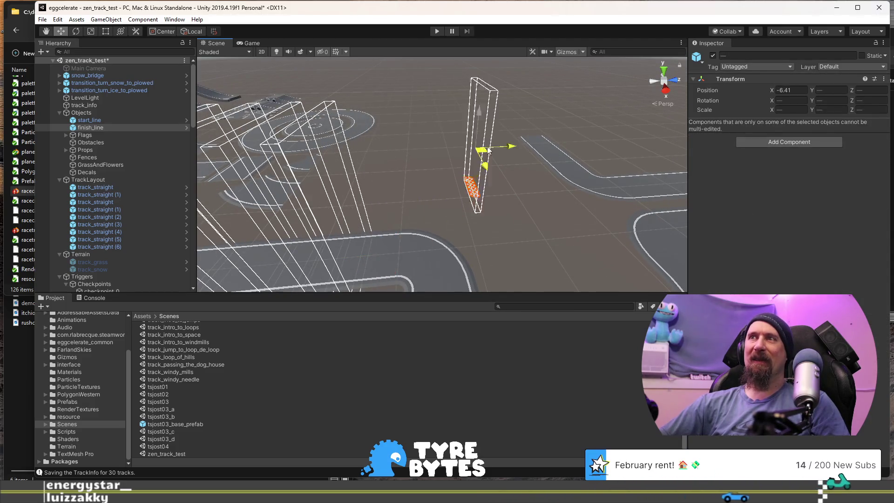
pyautogui.moveTo(530, 127); pyautogui.dragTo(527, 128)
pyautogui.press('f')
pyautogui.press('r')
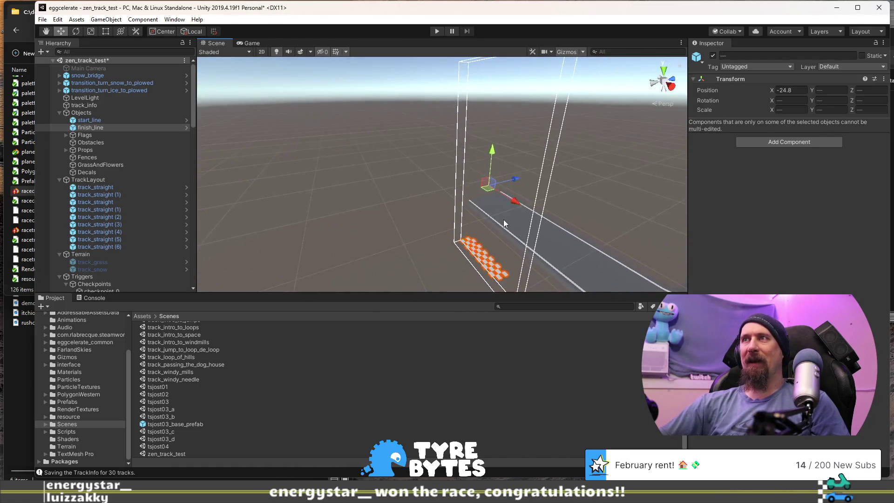
pyautogui.press('e')
pyautogui.moveTo(496, 205)
pyautogui.mouseDown()
pyautogui.moveTo(351, 197)
pyautogui.moveTo(384, 237)
pyautogui.moveTo(359, 217)
pyautogui.mouseUp()
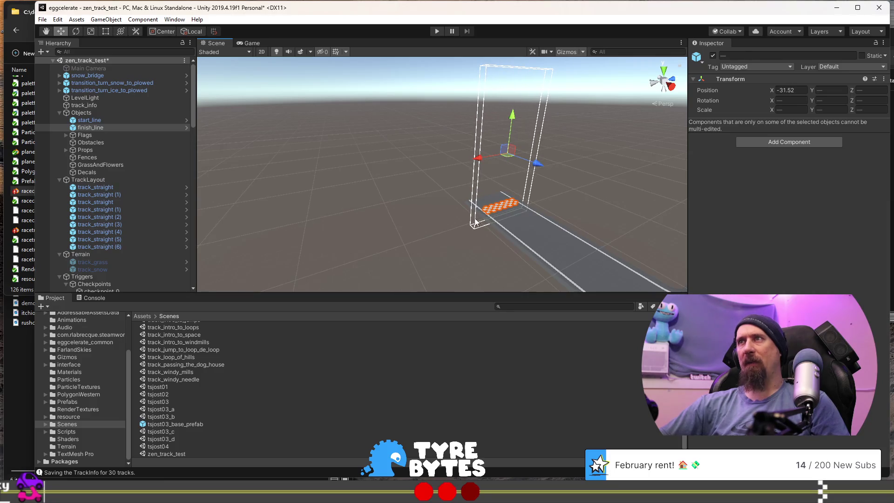
# Test-drive zen_track_test in play mode, restarting with R after the egg breaks
pyautogui.click(436, 33)
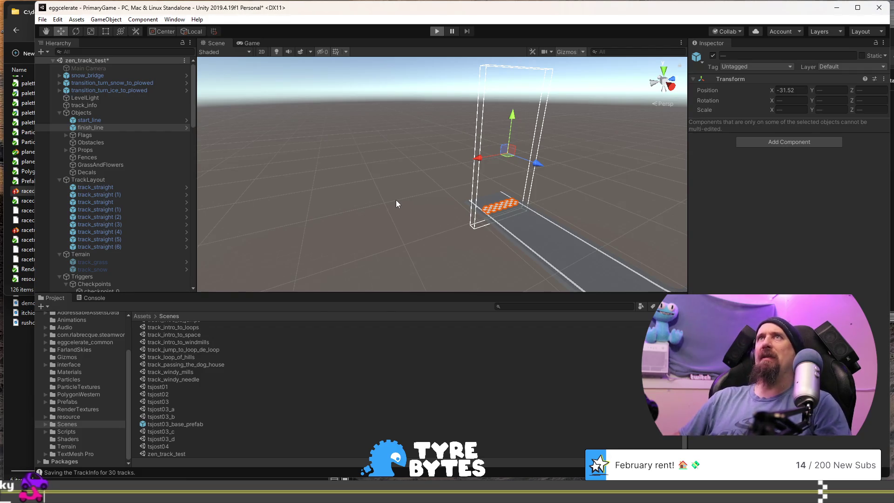
pyautogui.press('w')
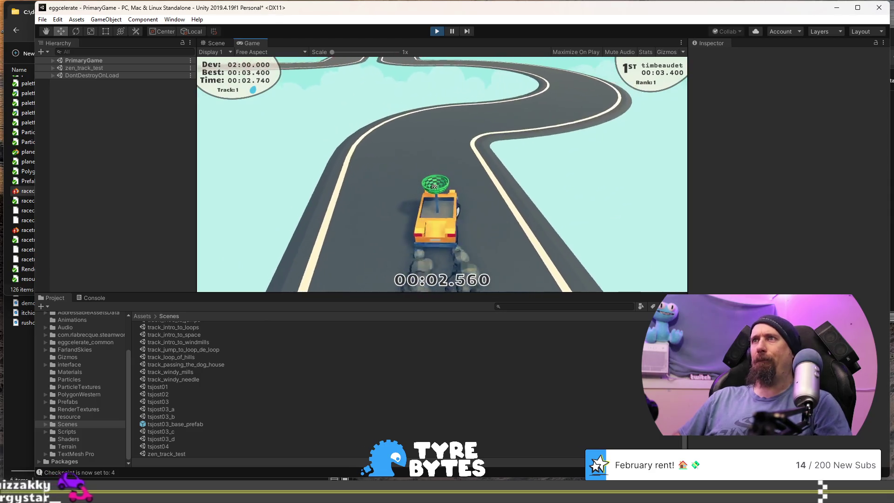
pyautogui.press('d')
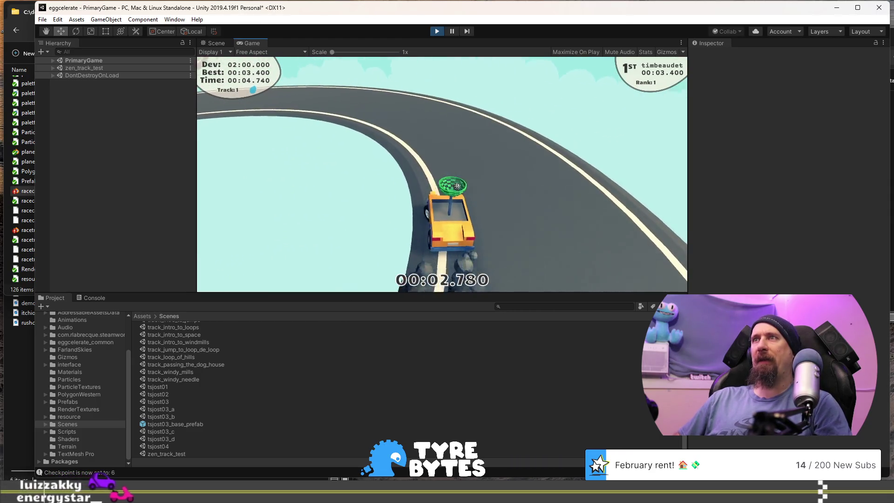
pyautogui.press('d')
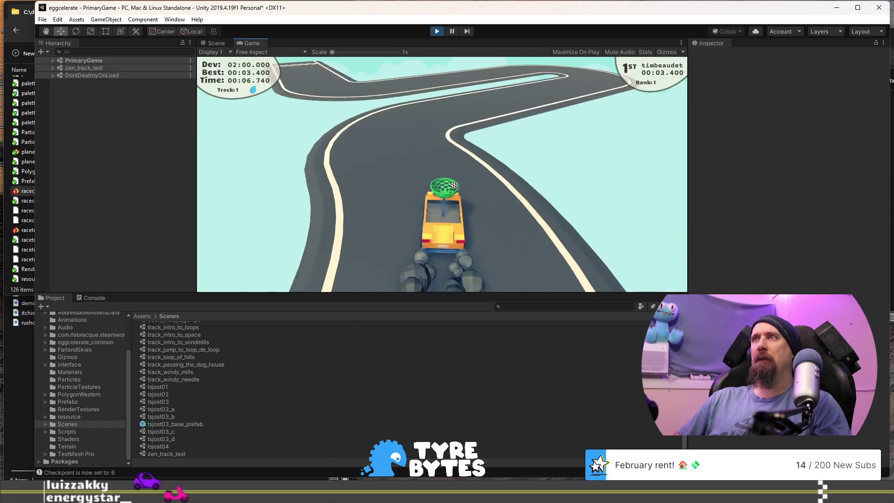
pyautogui.press('a')
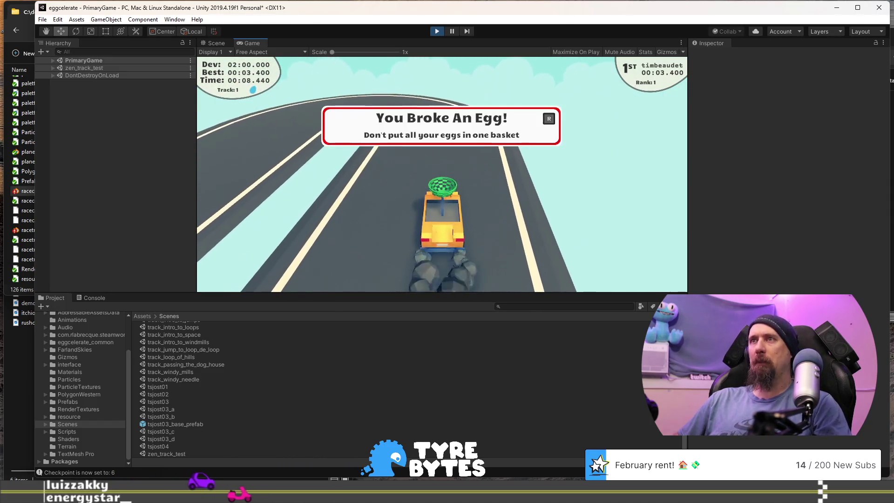
pyautogui.press('r')
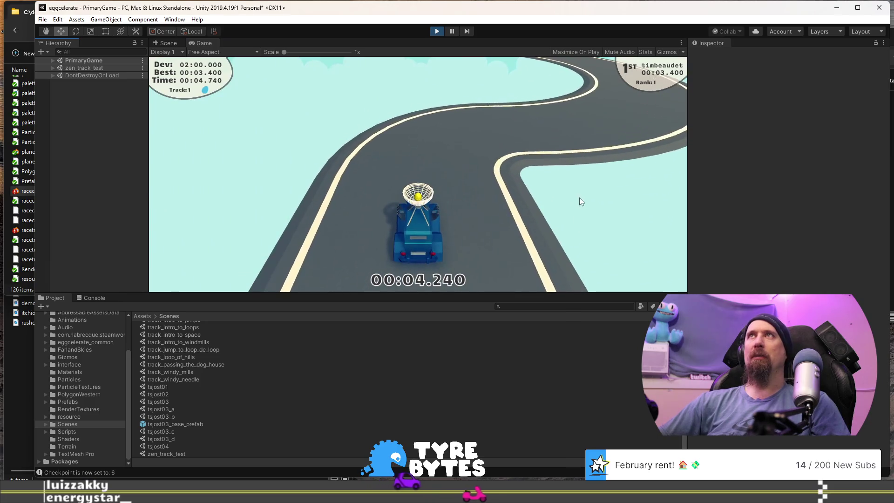
pyautogui.moveTo(688, 194); pyautogui.dragTo(771, 190)
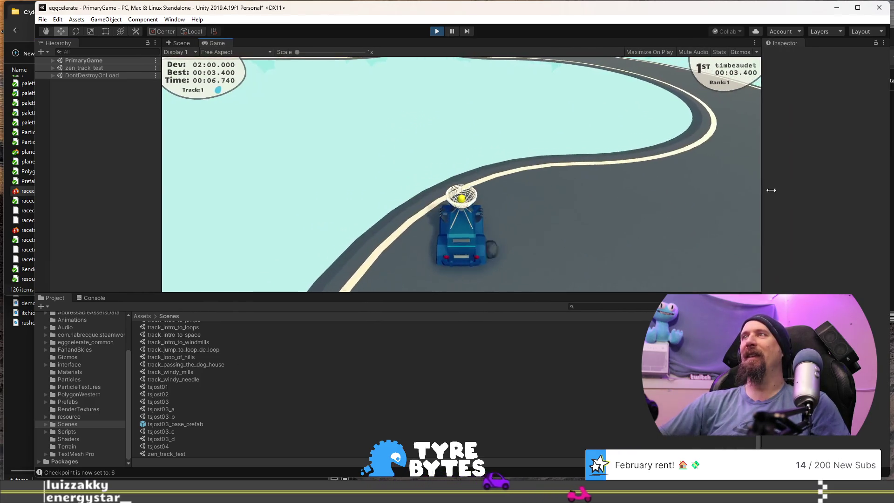
# Enlarge the Game view, finish the lap in 00:14.620, stop play mode and switch to Steam
pyautogui.moveTo(569, 293); pyautogui.dragTo(569, 341)
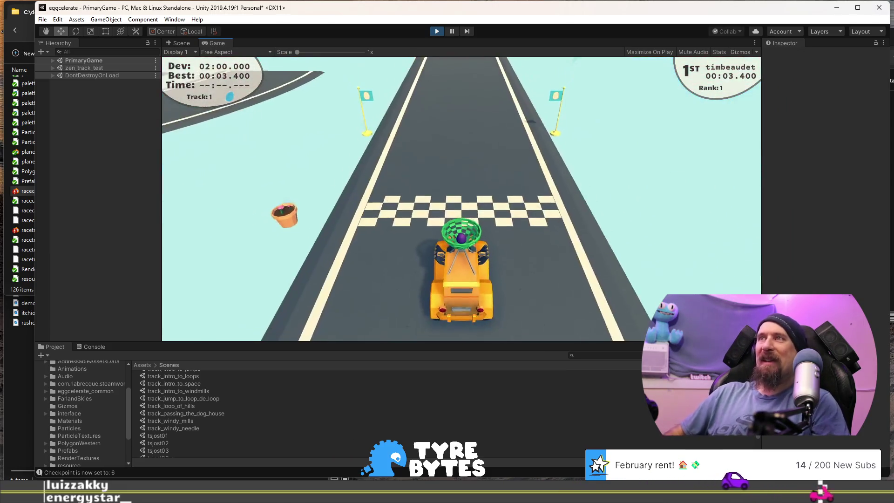
pyautogui.press('w')
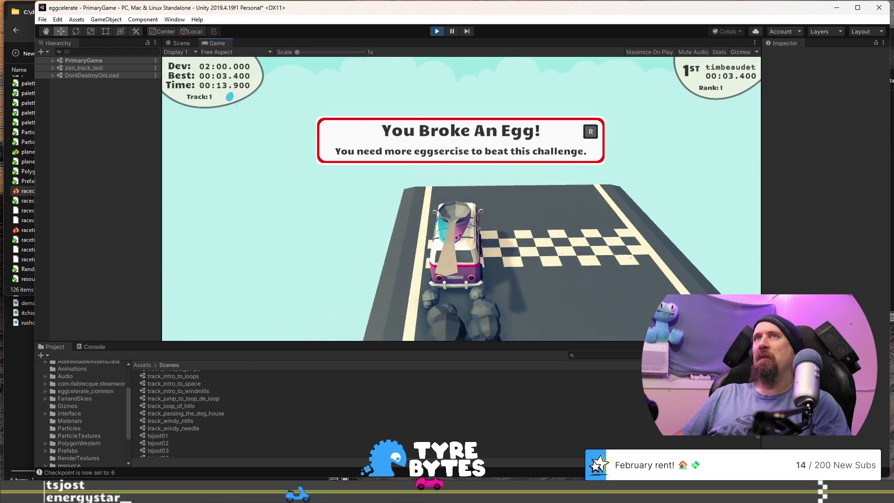
pyautogui.press('r')
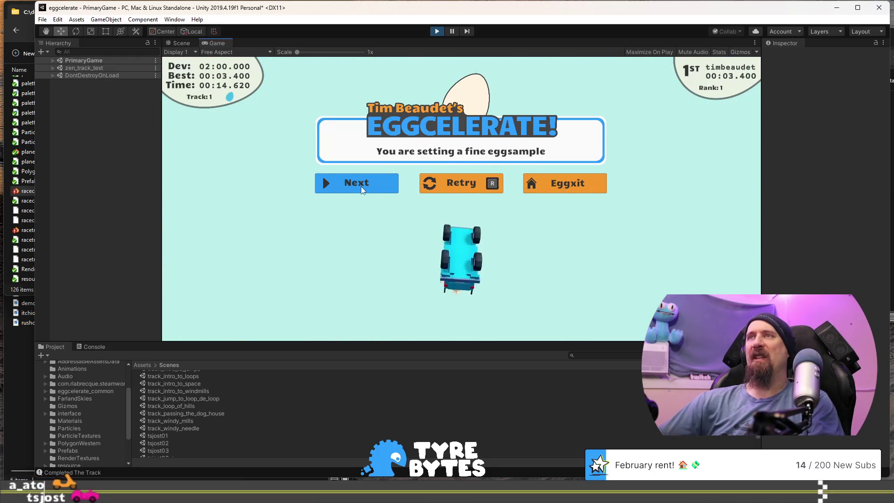
pyautogui.click(436, 32)
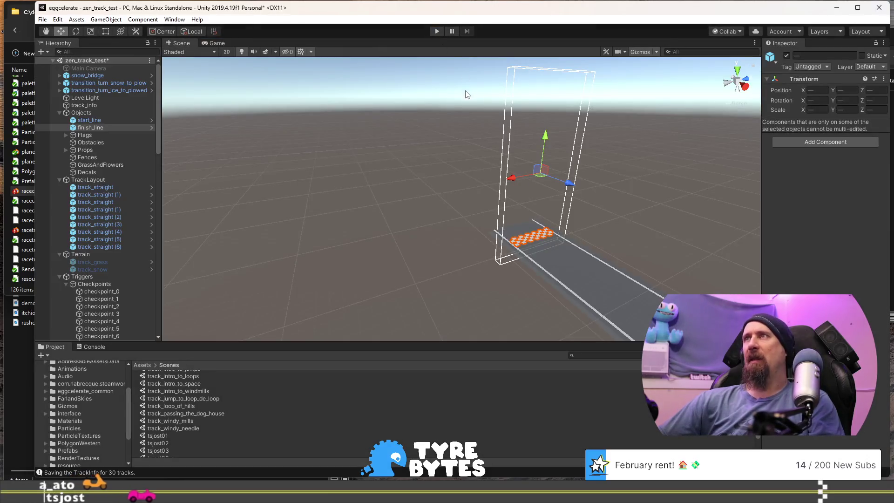
pyautogui.hotkey('alt', 'Tab')
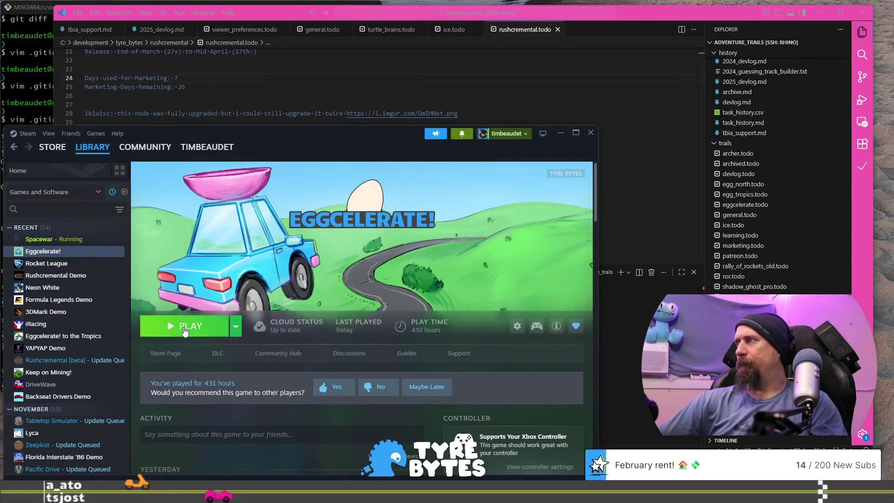
# Launch Eggcelerate! from its Steam library page and bring the game window forward
pyautogui.click(185, 328)
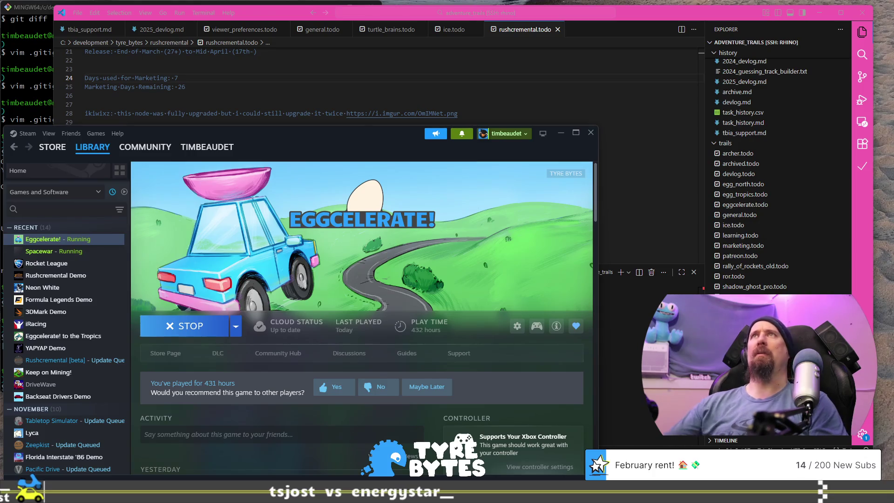
pyautogui.hotkey('alt', 'Tab')
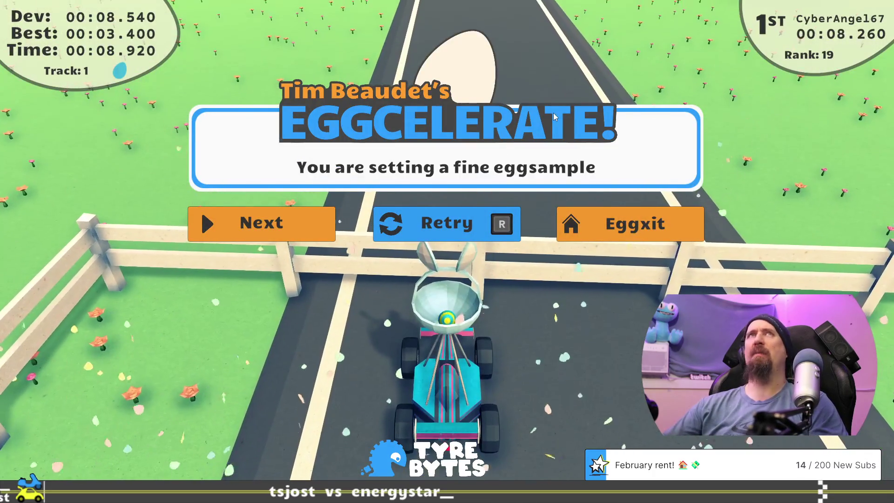
# Exit Track 1 through the pause menu and start a Track 6 race
pyautogui.press('r')
pyautogui.press('Escape')
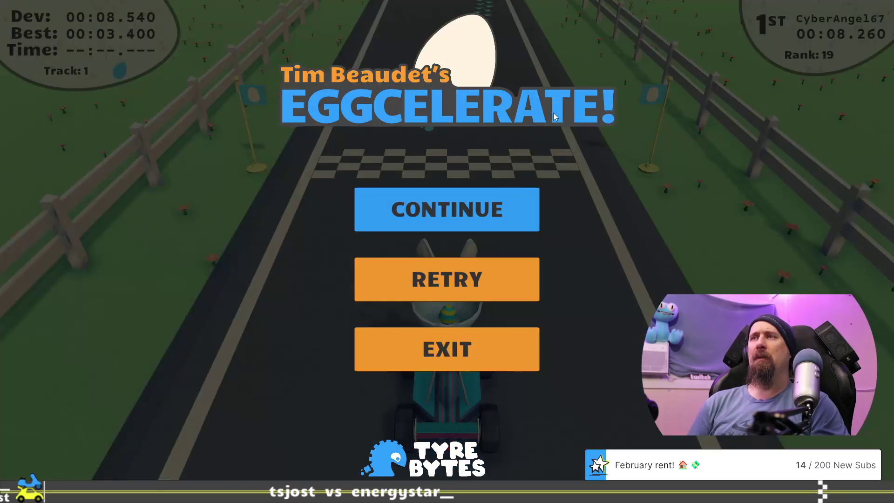
pyautogui.press('Down')
pyautogui.press('Down')
pyautogui.press('Return')
pyautogui.press('Return')
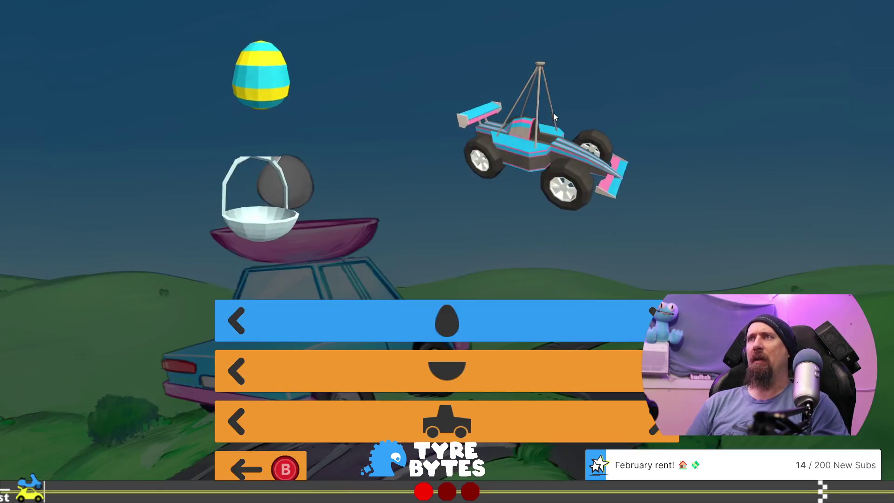
pyautogui.press('Return')
pyautogui.press('Down')
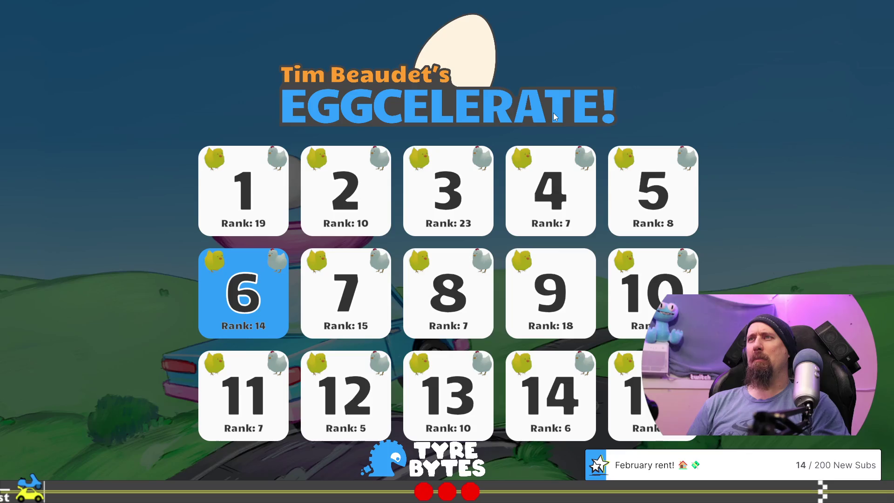
pyautogui.press('Return')
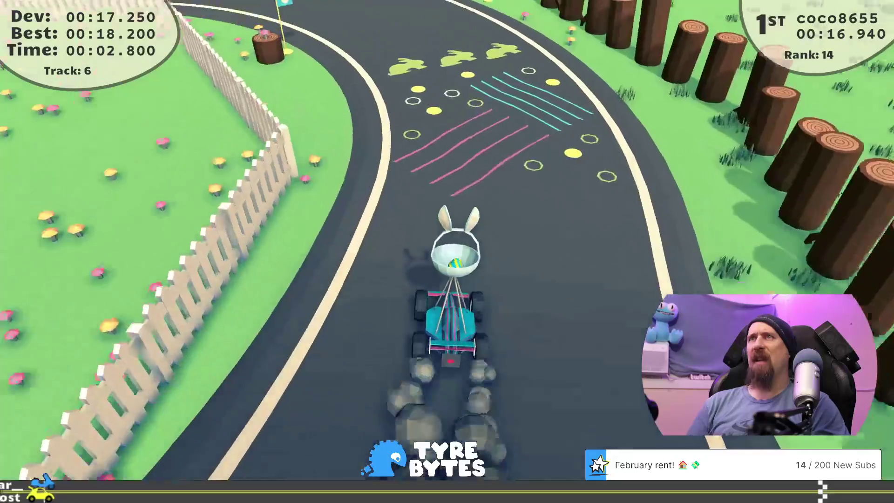
# Quit Track 6 back to the track-select grid and move the selection to Track 8
pyautogui.press('r')
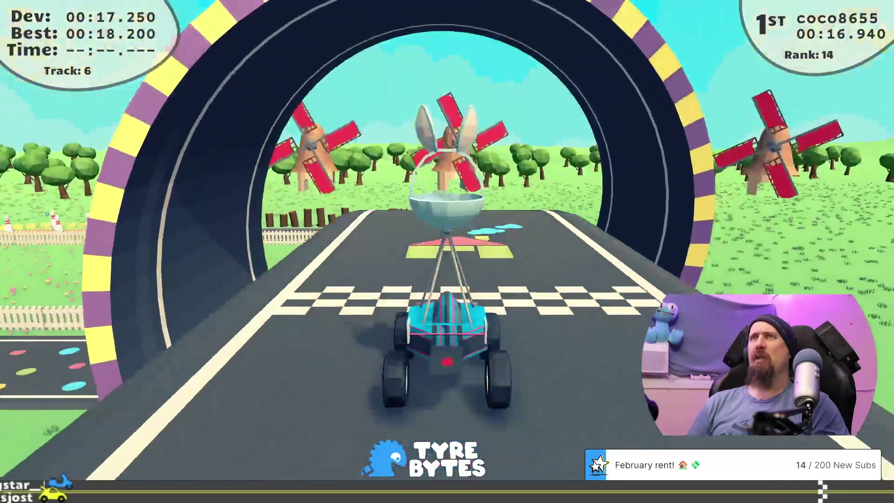
pyautogui.press('Escape')
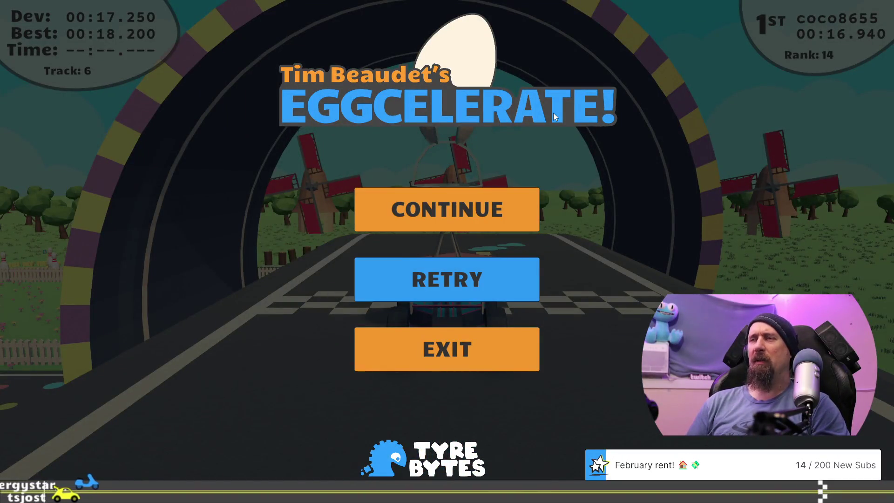
pyautogui.press('Down')
pyautogui.press('Return')
pyautogui.press('Return')
pyautogui.press('Return')
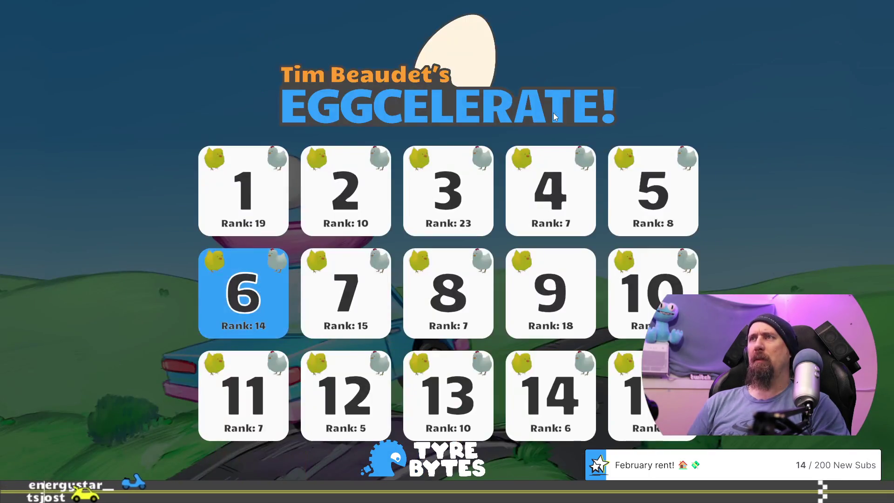
pyautogui.press('Left')
pyautogui.press('Left')
pyautogui.press('Down')
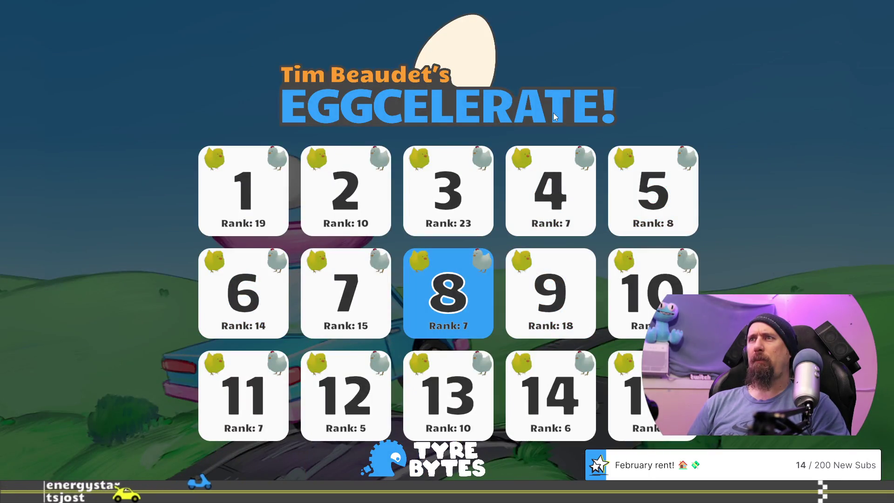
# Drive Track 8, restarting once after a crash, and finish in 00:09.360
pyautogui.press('Return')
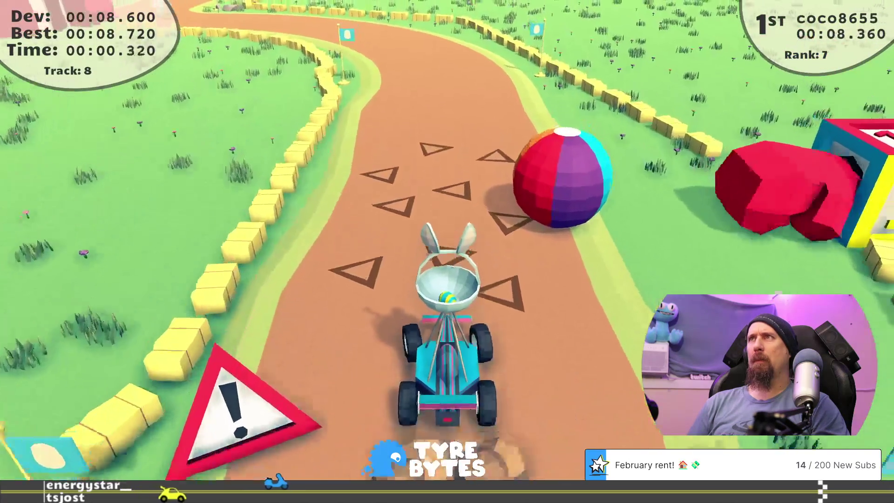
pyautogui.press('Right')
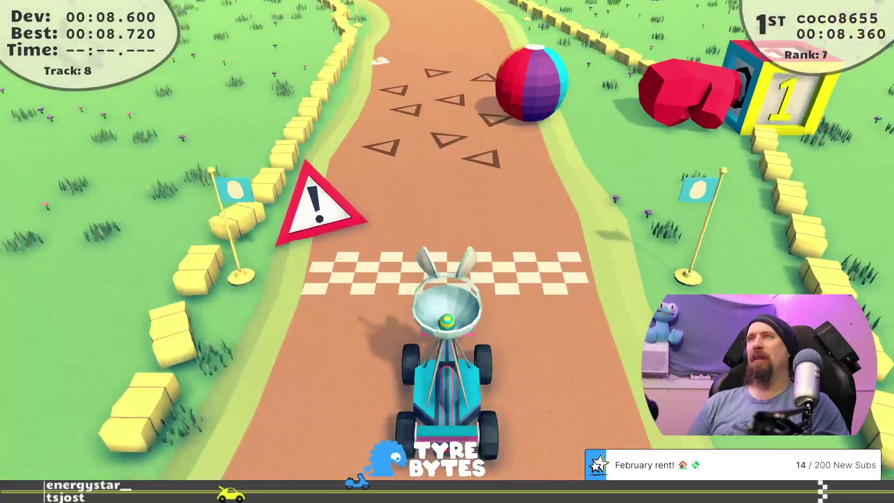
pyautogui.press('Up')
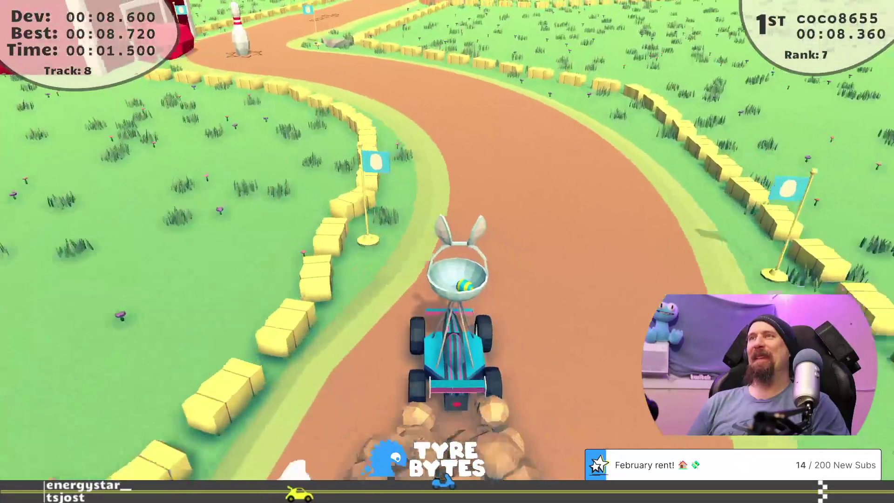
pyautogui.press('Left')
pyautogui.press('Left')
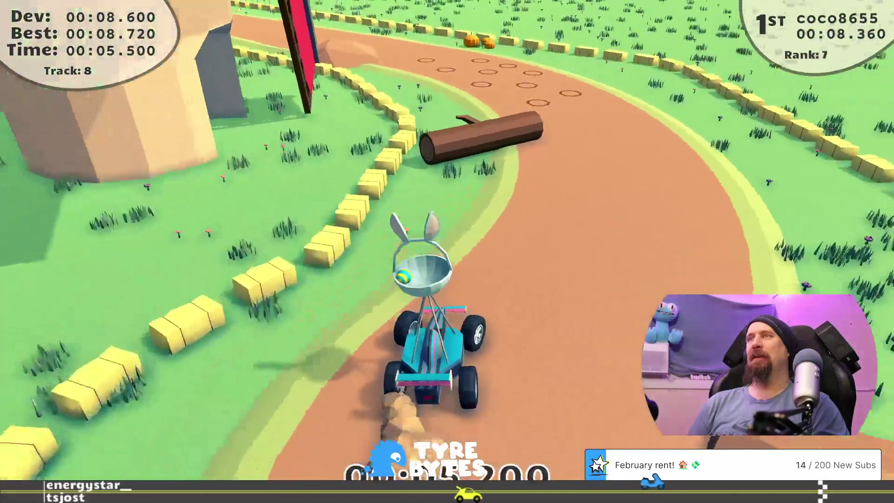
pyautogui.press('r')
pyautogui.press('Up')
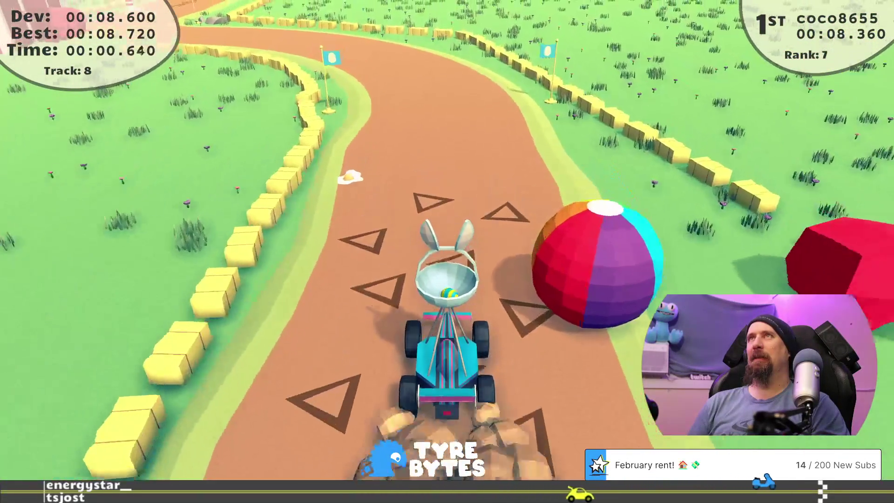
pyautogui.press('Left')
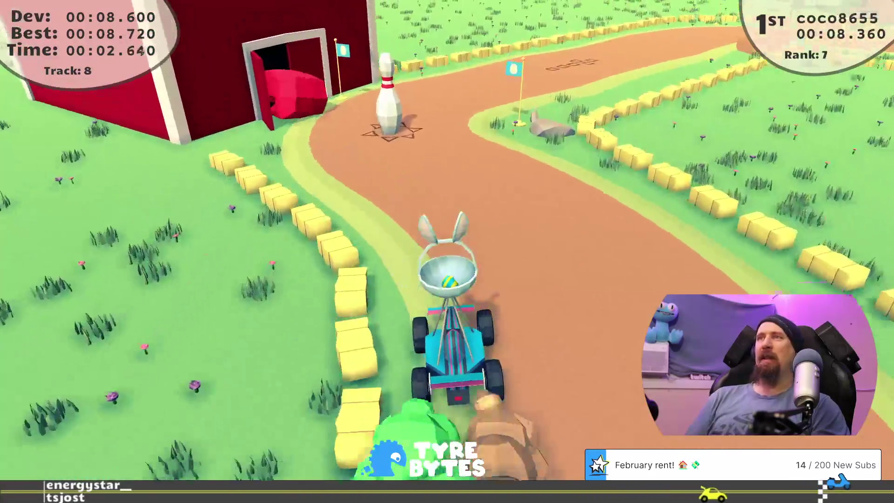
pyautogui.press('Right')
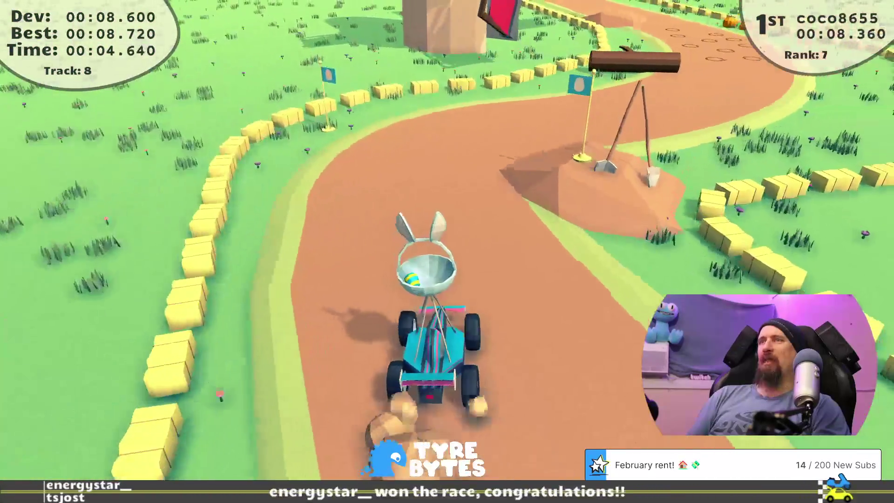
pyautogui.press('Right')
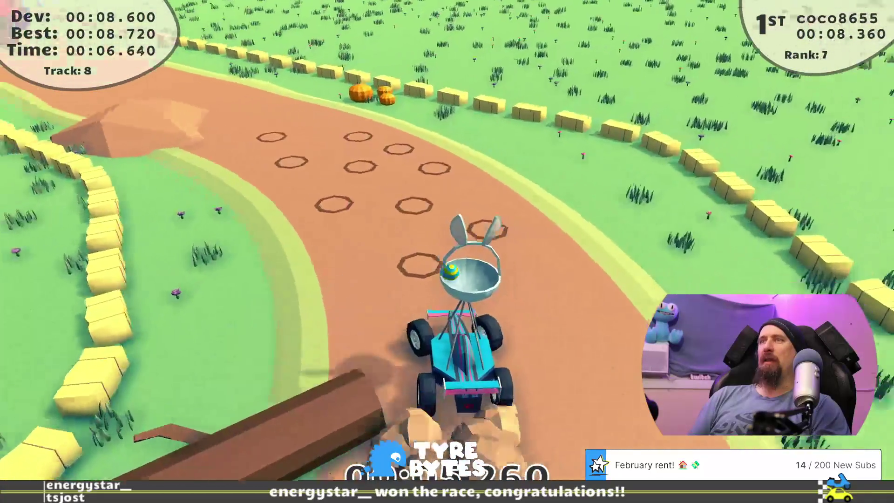
pyautogui.press('Left')
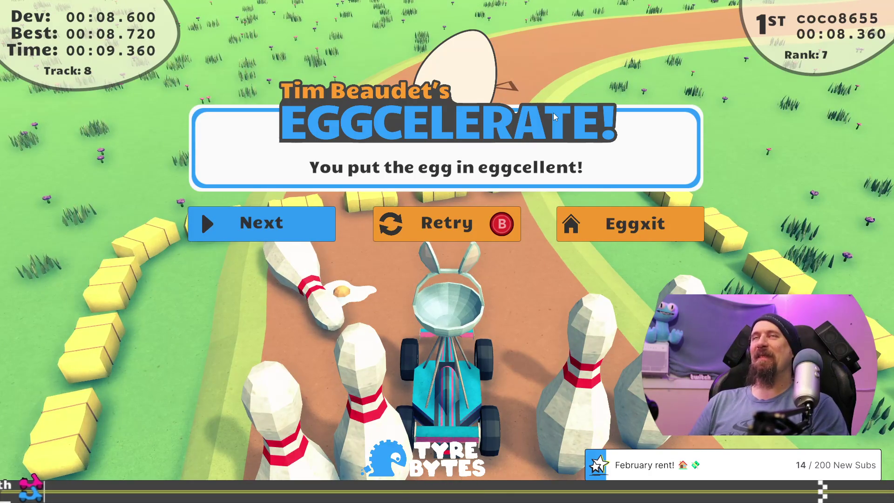
# Choose Eggxit on the results dialog to reach car customization
pyautogui.press('Right')
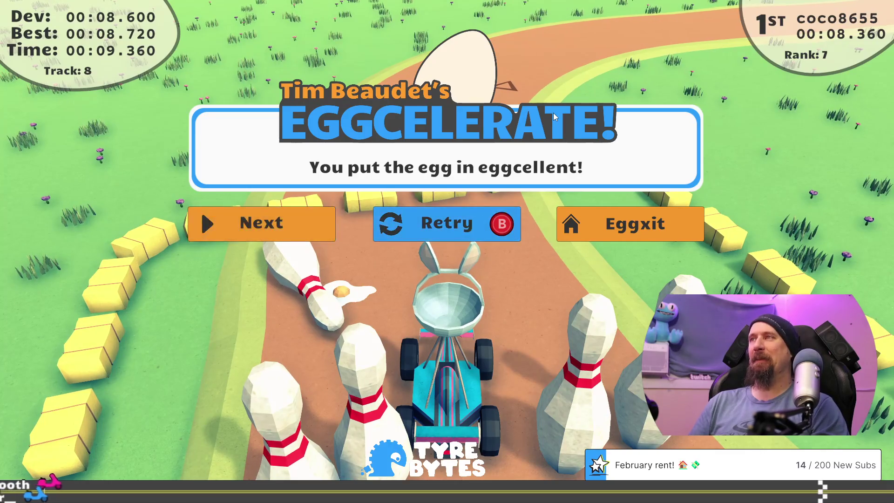
pyautogui.press('Return')
pyautogui.press('Return')
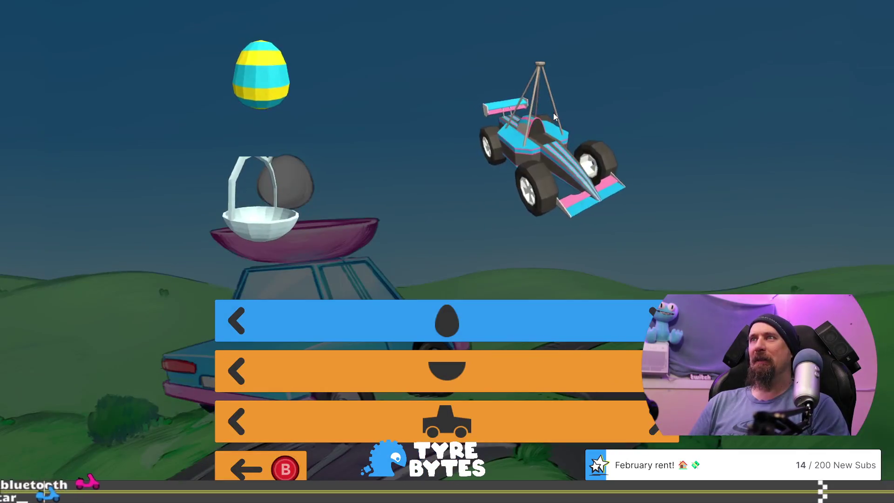
# Load Track 10 and drive it past the doghouse to the finish in 16.500 seconds
pyautogui.press('Return')
pyautogui.press('Right')
pyautogui.press('Right')
pyautogui.press('Return')
pyautogui.press('Up')
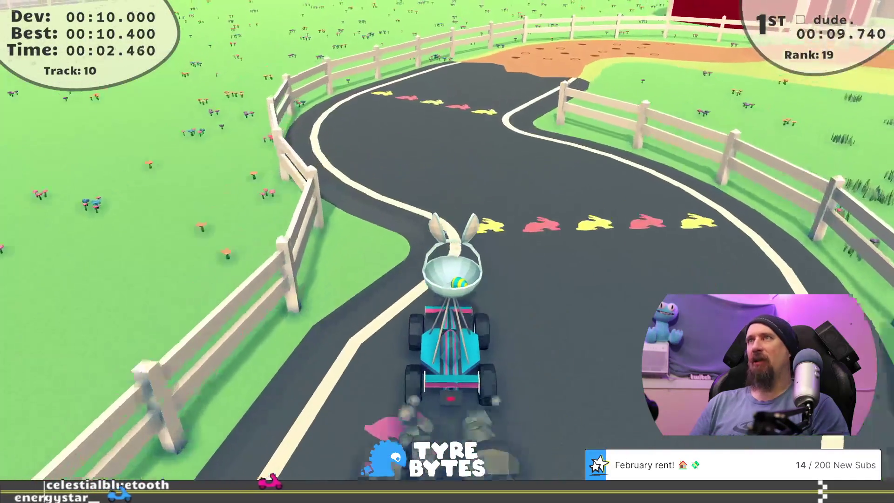
pyautogui.press('Left')
pyautogui.press('Right')
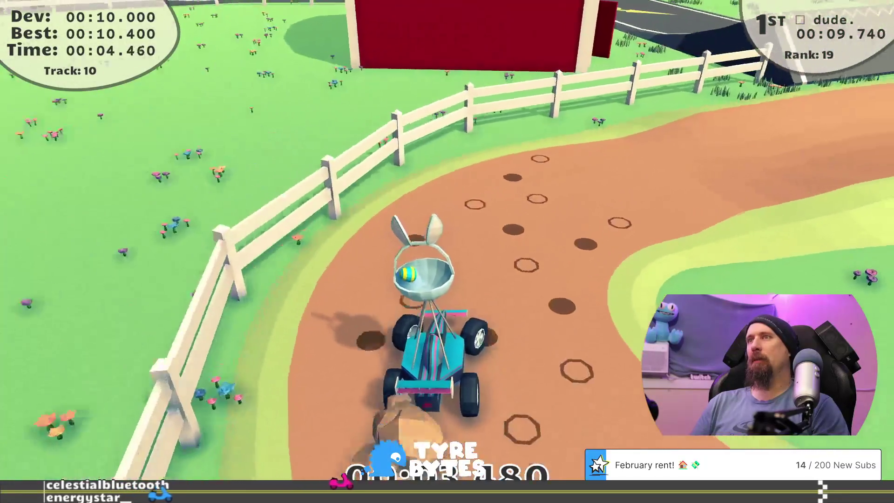
pyautogui.press('Left')
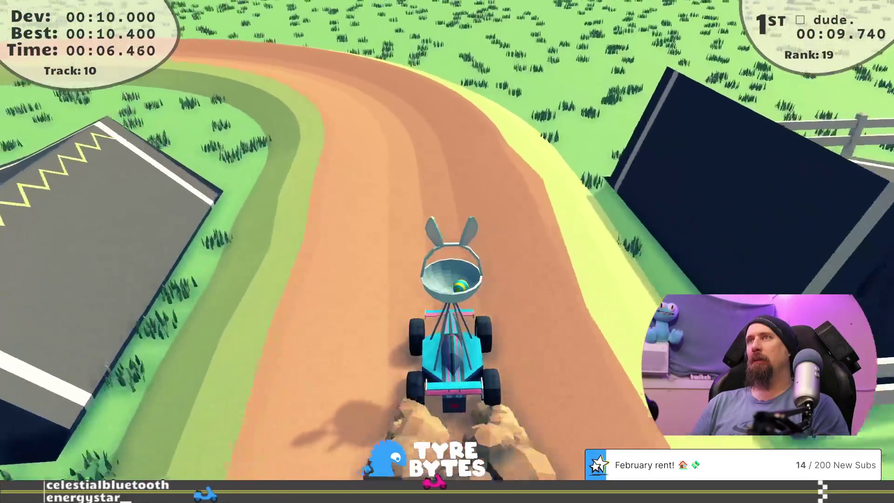
pyautogui.press('Left')
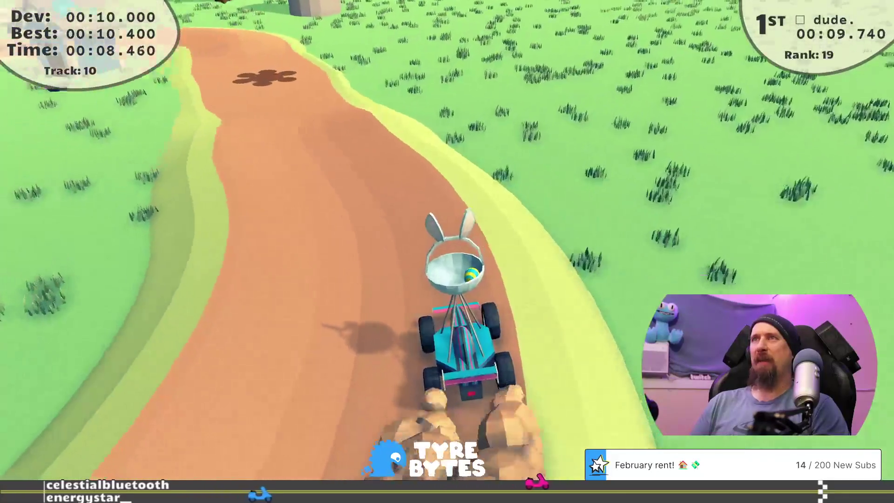
pyautogui.press('Left')
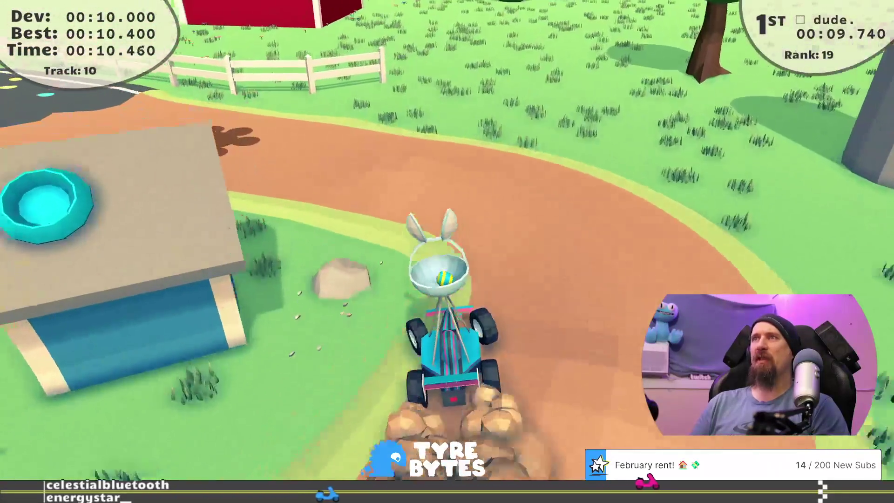
pyautogui.press('Up')
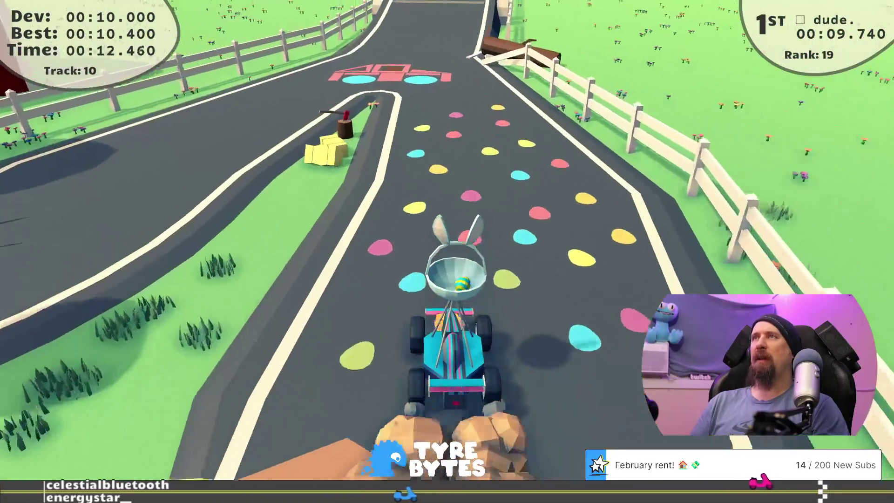
pyautogui.press('Up')
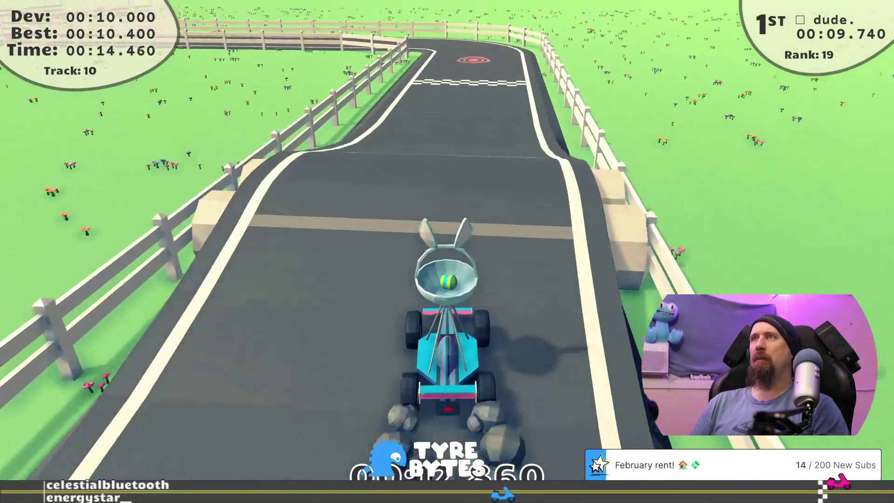
pyautogui.press('Up')
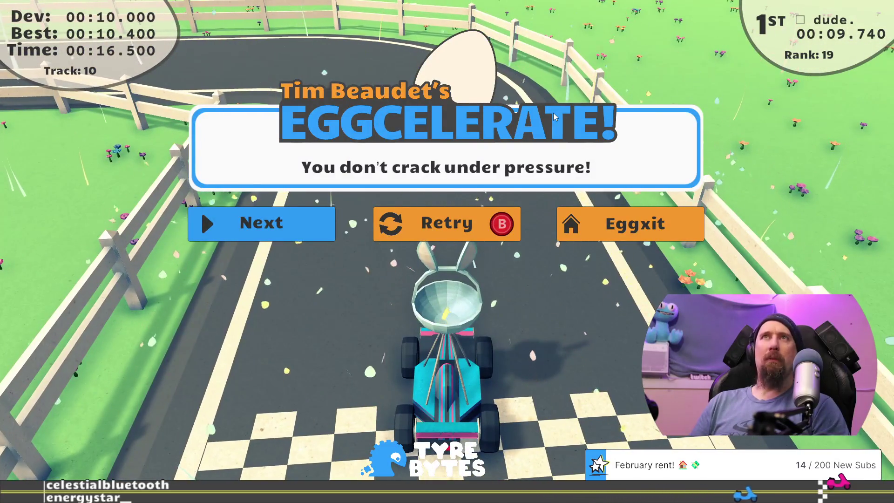
# Restart Track 10, then pause and exit to the main title menu
pyautogui.press('r')
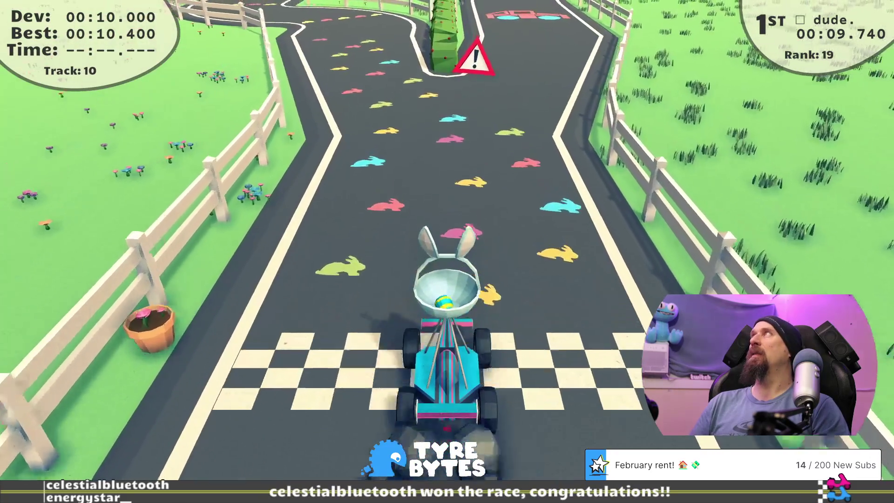
pyautogui.press('Escape')
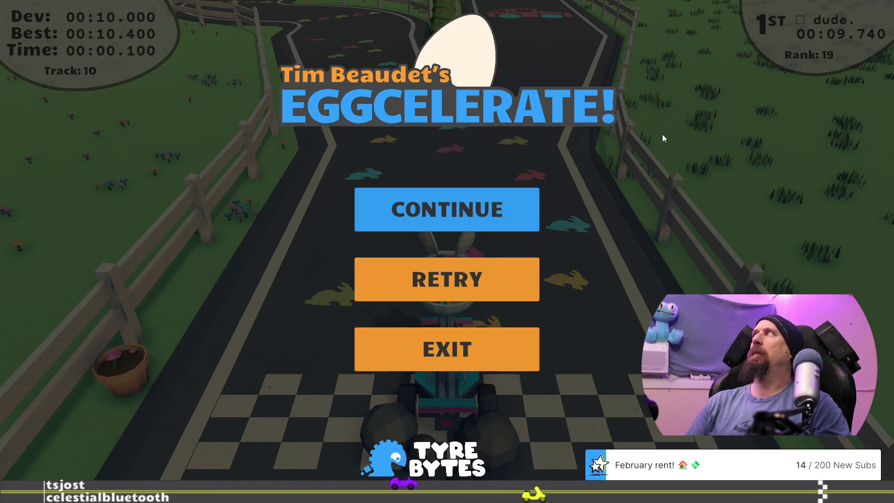
pyautogui.press('Return')
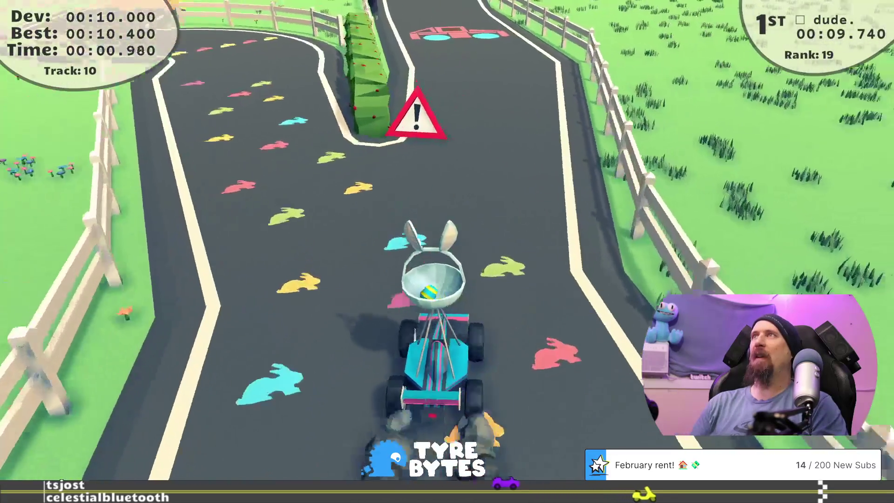
pyautogui.press('Escape')
pyautogui.press('Down')
pyautogui.press('Down')
pyautogui.press('Return')
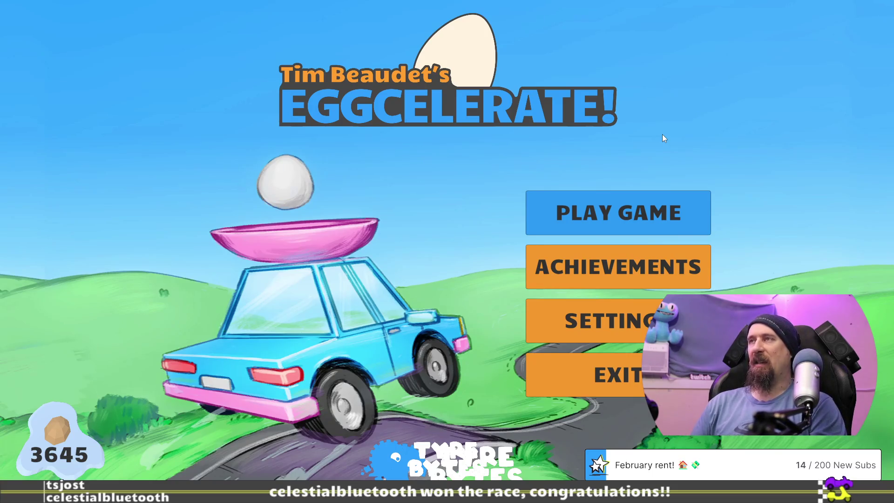
# Browse the level selection grid and load Track 10
pyautogui.press('Return')
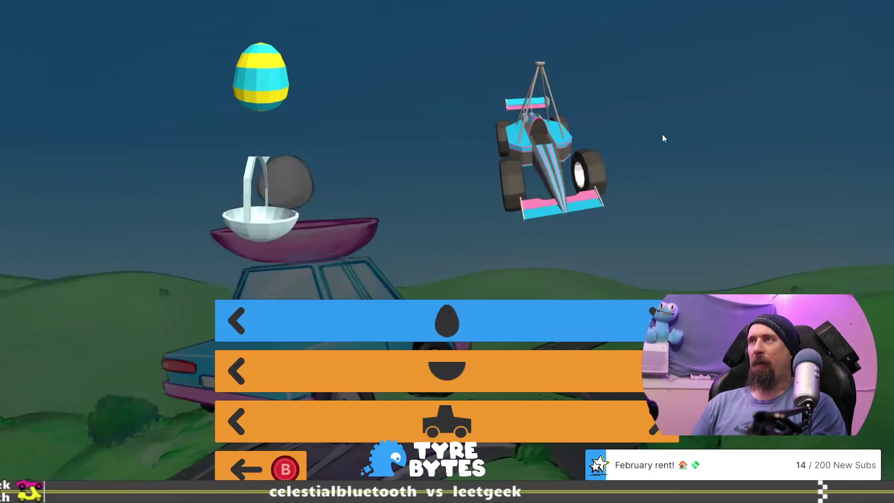
pyautogui.press('Left')
pyautogui.press('Down')
pyautogui.press('Up')
pyautogui.press('Left')
pyautogui.press('Right')
pyautogui.press('Right')
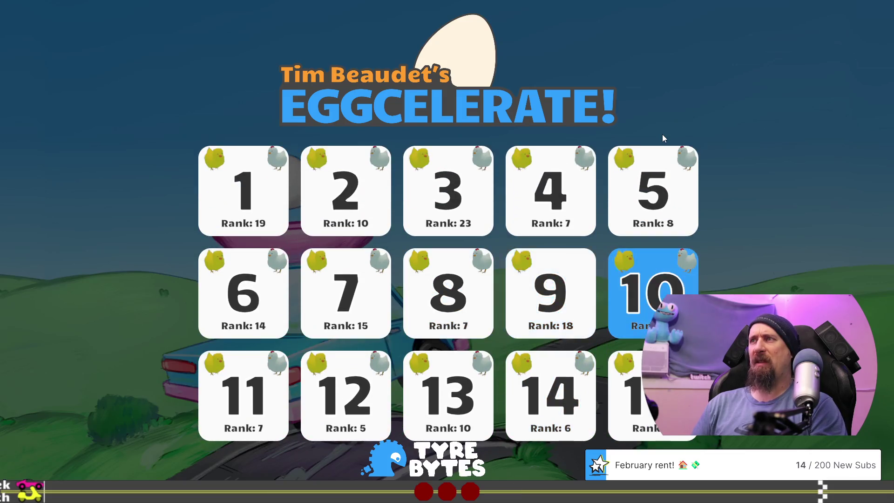
pyautogui.press('Return')
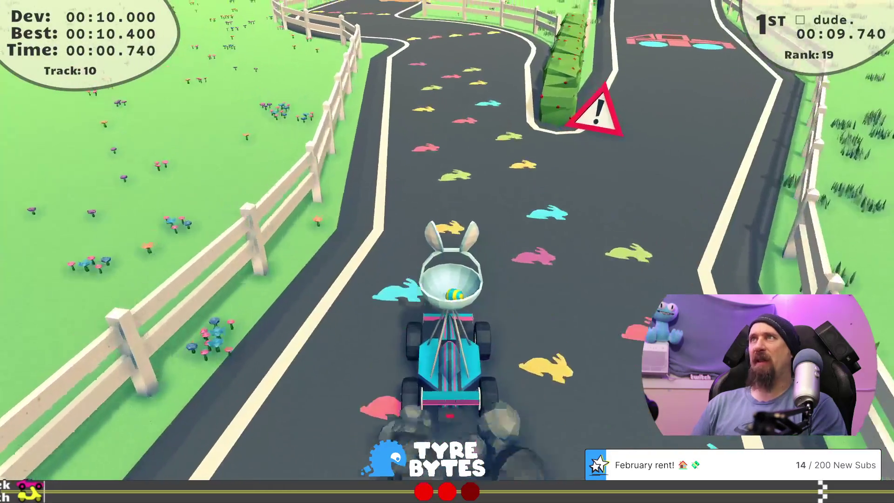
# Drive a short stretch of Track 10, then abandon the run for the main menu
pyautogui.press('Left')
pyautogui.press('Left')
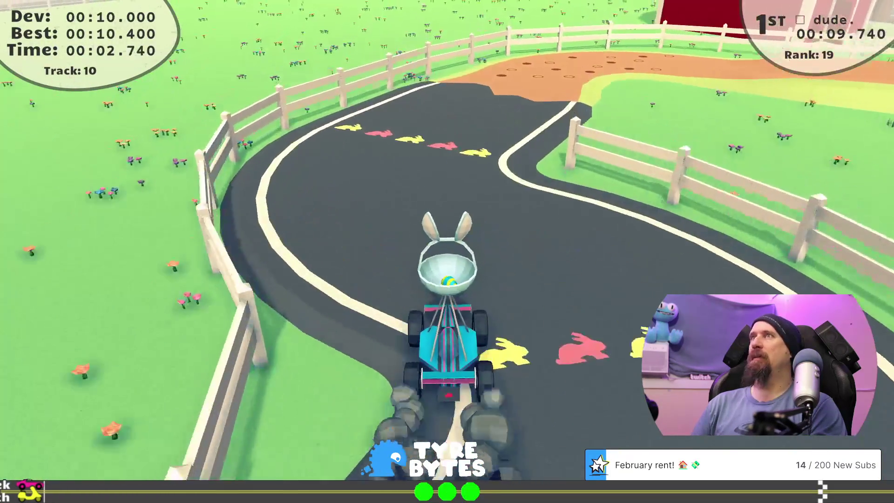
pyautogui.press('Right')
pyautogui.press('Right')
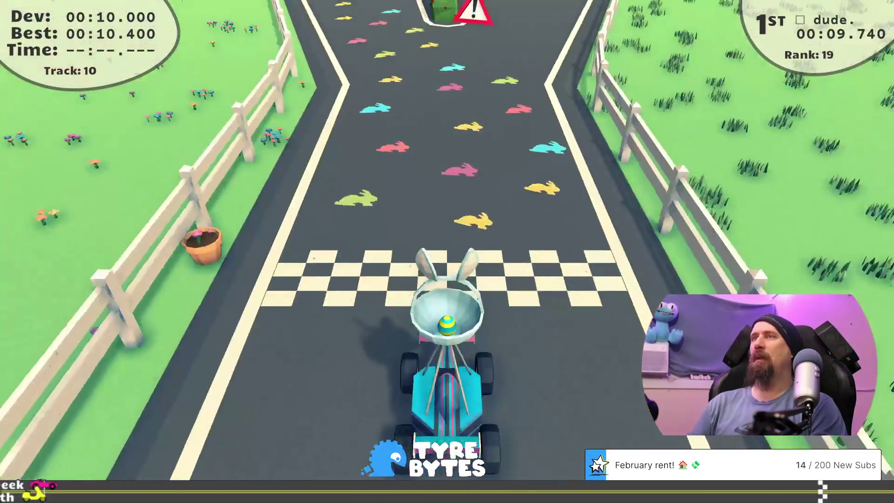
pyautogui.press('Escape')
pyautogui.press('Down')
pyautogui.press('Down')
pyautogui.press('Return')
# Load Track 8 from the level grid, then quit it straight back
pyautogui.press('Return')
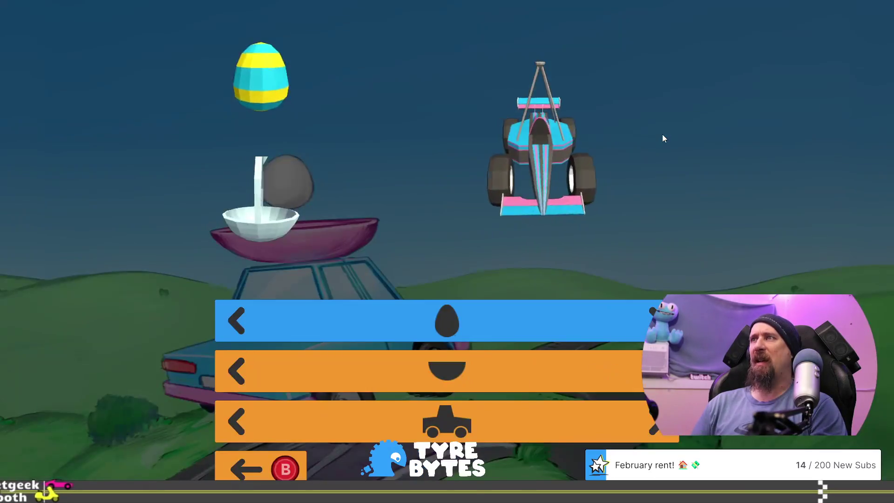
pyautogui.press('Return')
pyautogui.press('Left')
pyautogui.press('Left')
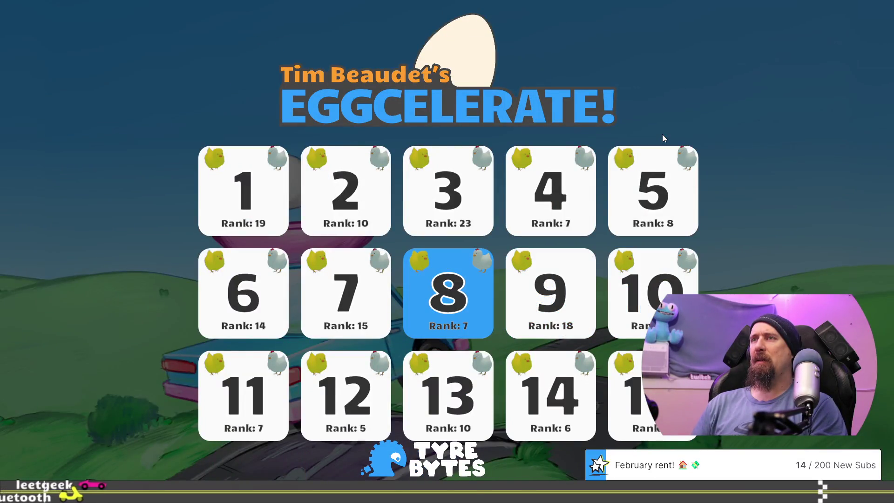
pyautogui.press('Return')
pyautogui.press('Escape')
pyautogui.press('Down')
pyautogui.press('Down')
pyautogui.press('Return')
# Switch to Track 9, leave it, and return to the level grid moving toward Track 11
pyautogui.press('Return')
pyautogui.press('Return')
pyautogui.press('Right')
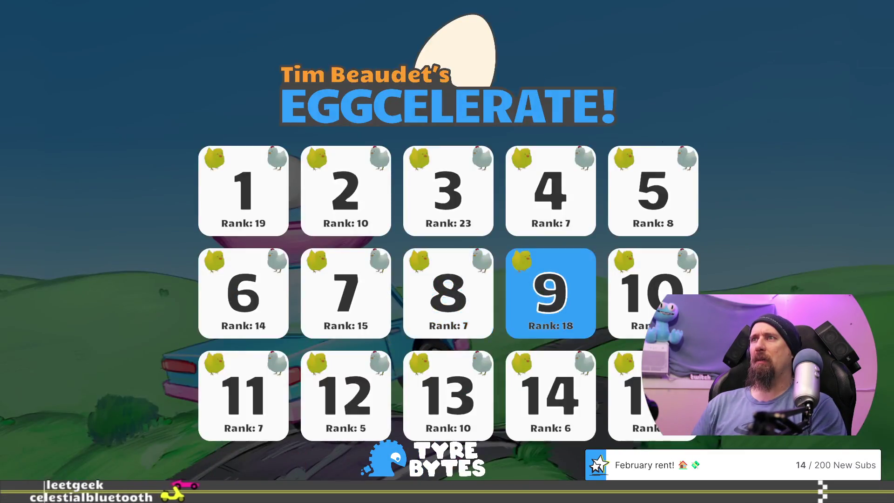
pyautogui.press('Return')
pyautogui.press('Escape')
pyautogui.press('Down')
pyautogui.press('Down')
pyautogui.press('Return')
pyautogui.press('Return')
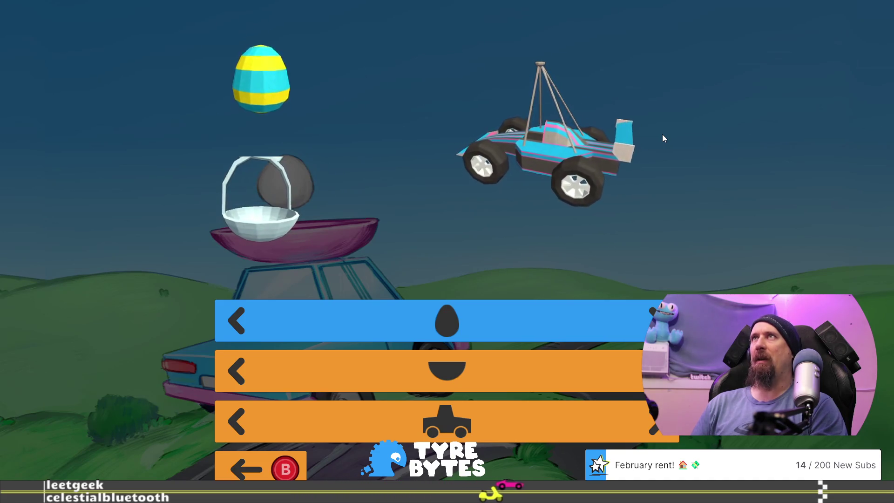
pyautogui.press('Return')
pyautogui.press('Left')
pyautogui.press('Left')
pyautogui.press('Left')
# Start Track 11, drive the opening right-hand bend, then restart the run
pyautogui.press('Down')
pyautogui.press('Return')
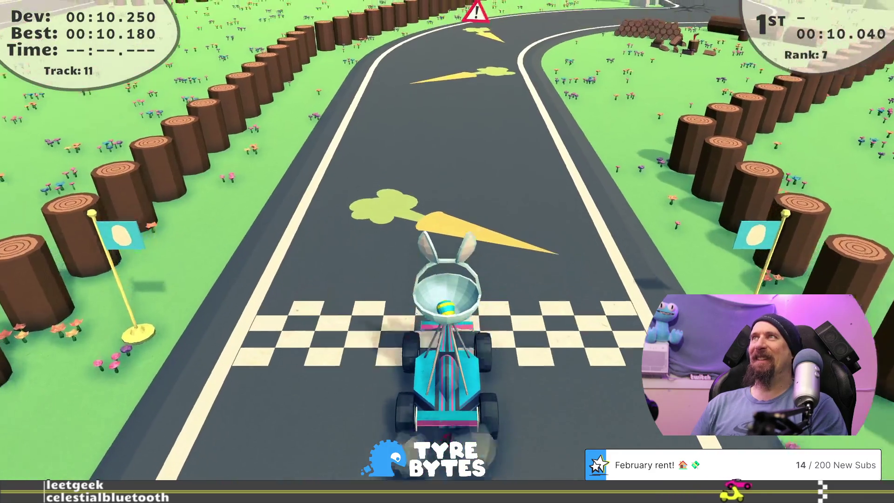
pyautogui.press('Up')
pyautogui.press('Right')
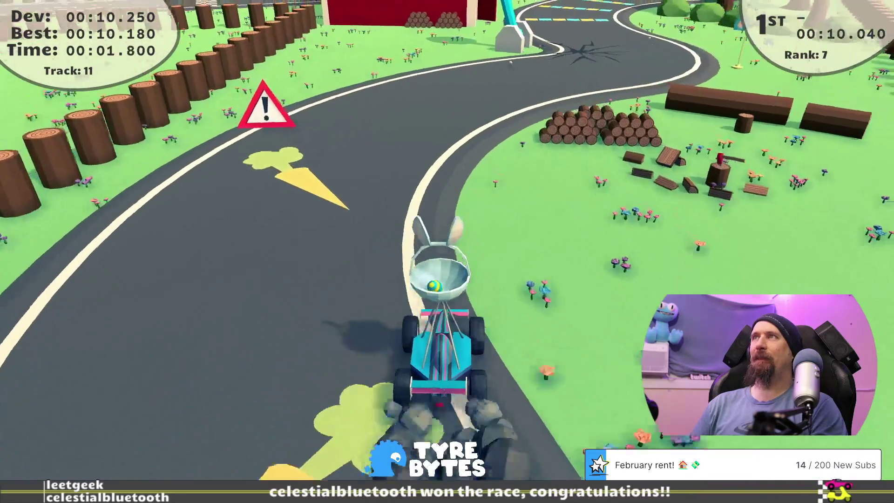
pyautogui.press('r')
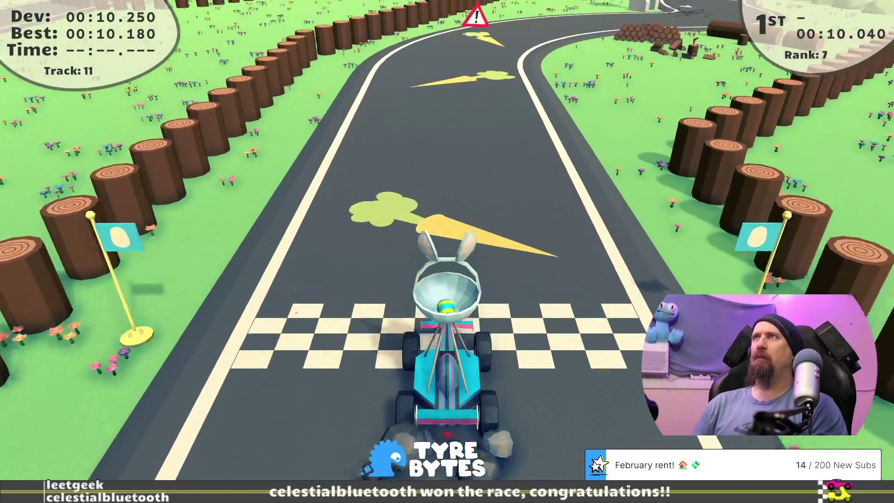
# Drive Track 11 through the S-bend and hammer hairpin to finish in 00:11.500
pyautogui.press('Up')
pyautogui.press('Right')
pyautogui.press('Left')
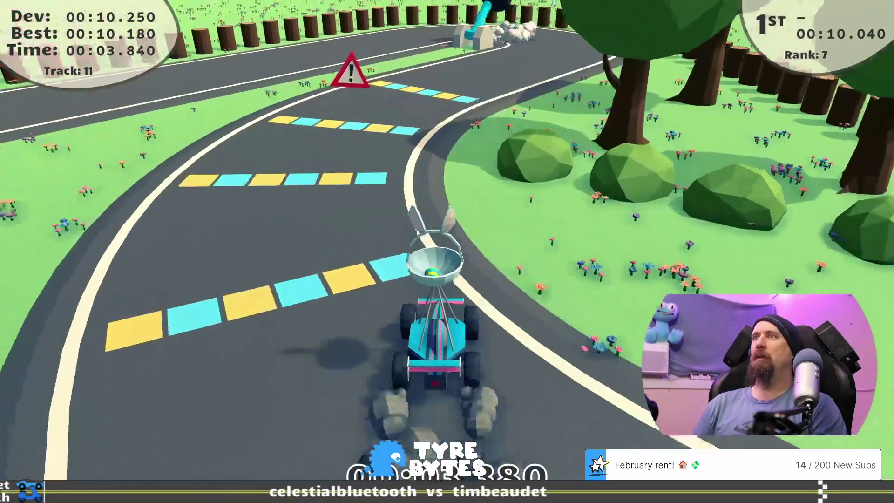
pyautogui.press('Left')
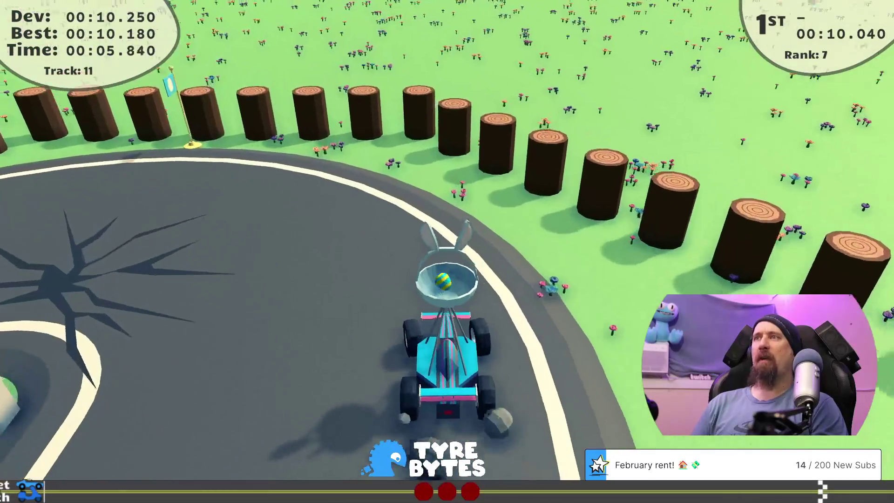
pyautogui.press('Left')
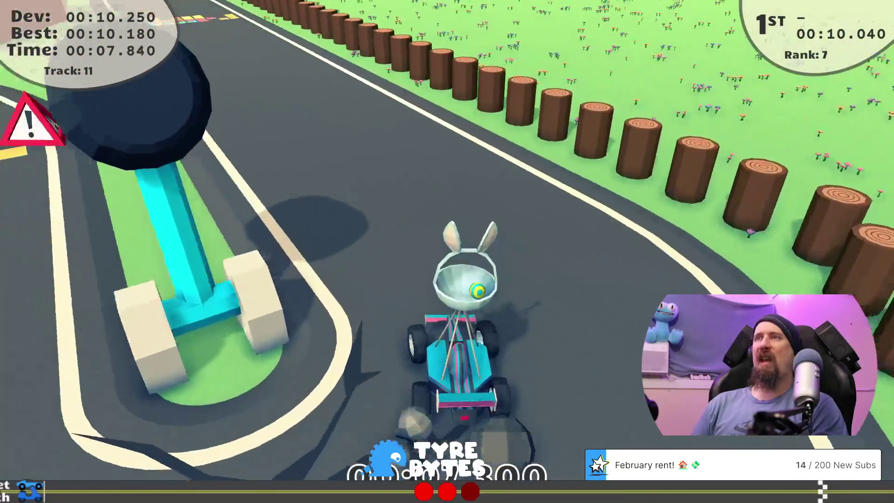
pyautogui.press('Up')
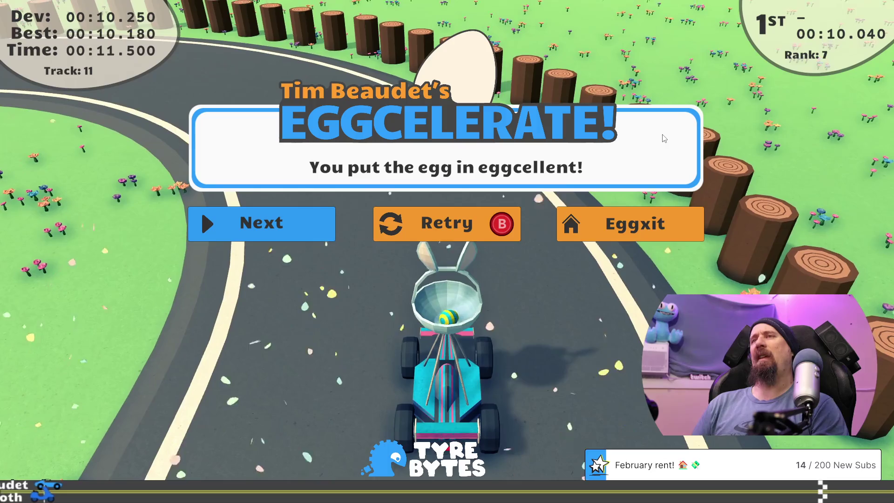
# Retry Track 11 twice, driving the S-bend to a 00:13.860 finish
pyautogui.press('r')
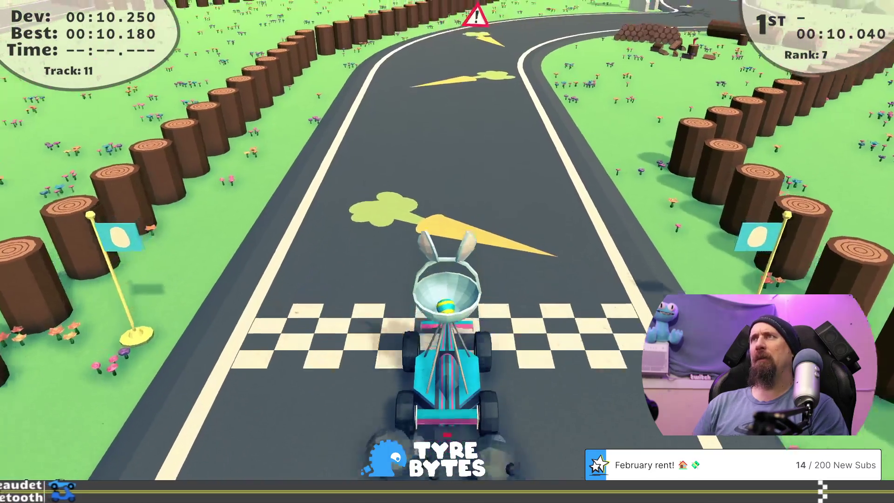
pyautogui.press('Up')
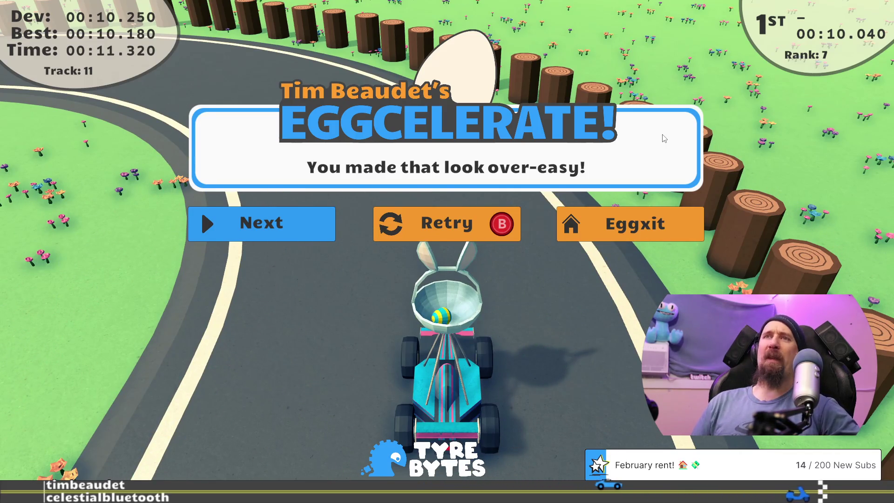
pyautogui.press('r')
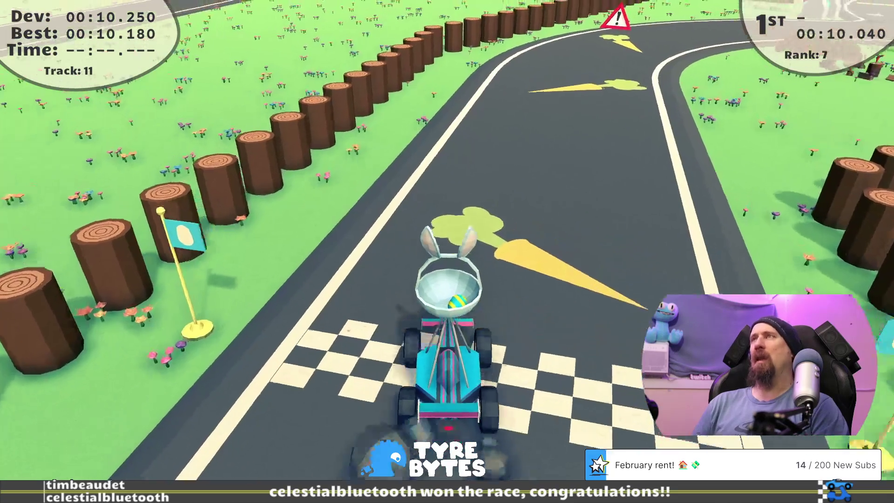
pyautogui.press('Up')
pyautogui.press('Right')
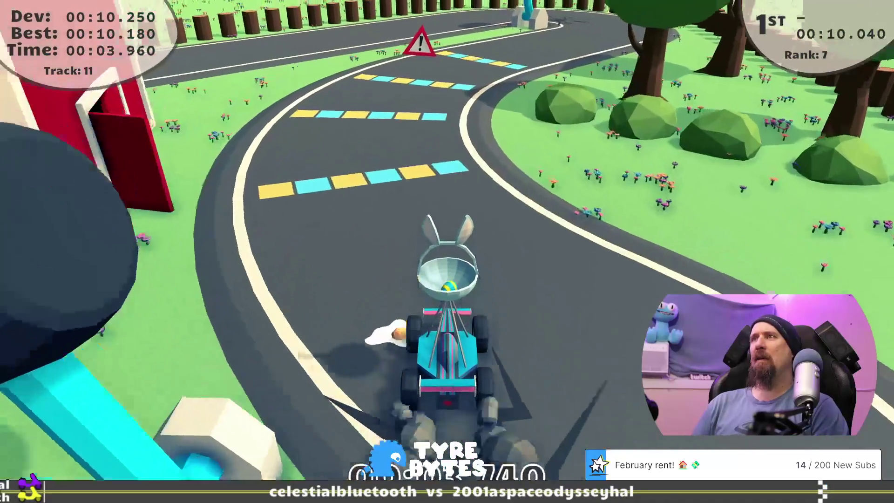
pyautogui.press('Left')
pyautogui.press('Left')
pyautogui.press('Left')
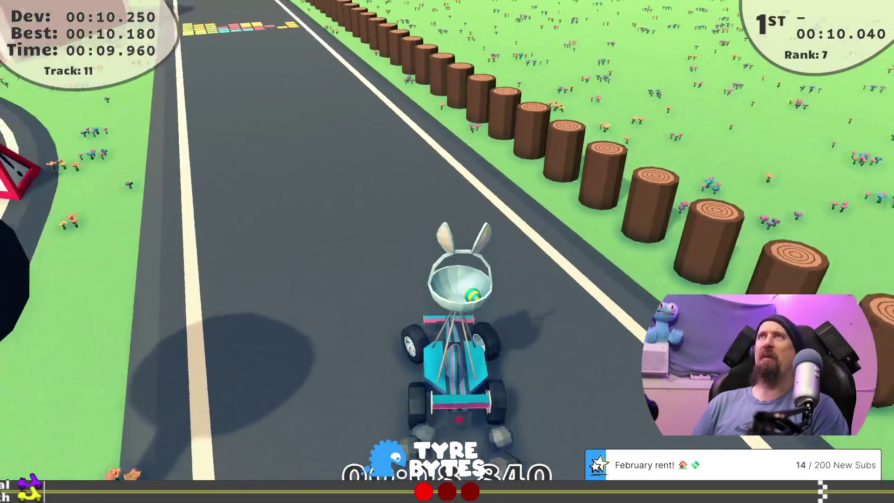
pyautogui.press('Left')
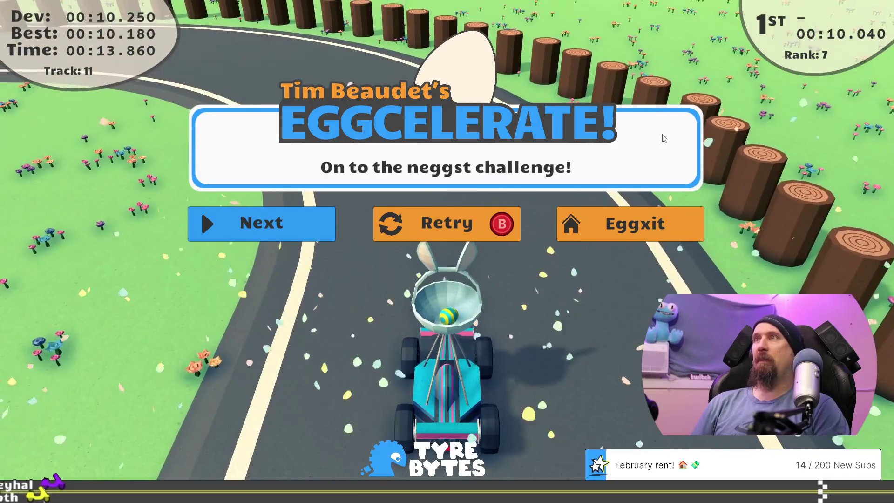
# Restart Track 11 once more and pause early, moving toward the exit option
pyautogui.press('r')
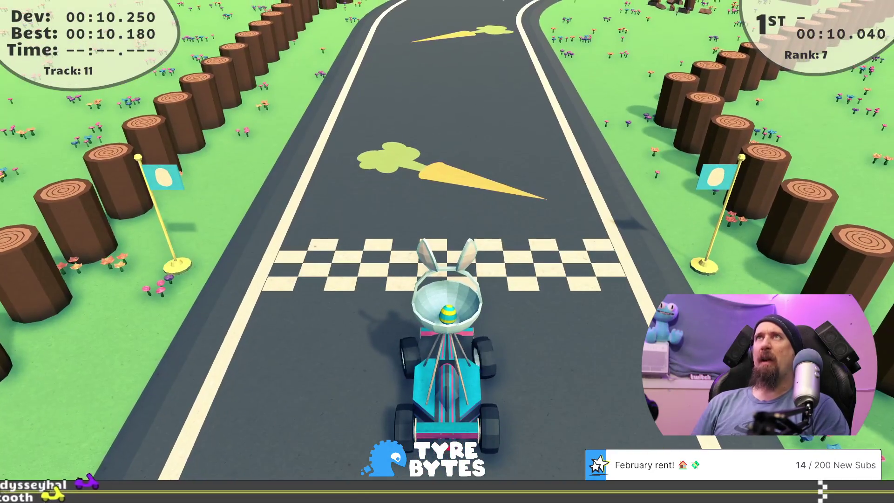
pyautogui.press('Up')
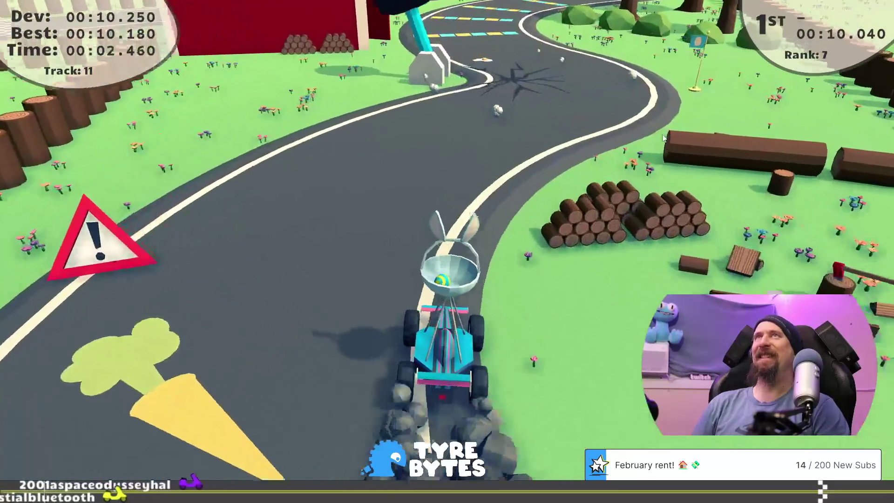
pyautogui.press('Escape')
pyautogui.press('Down')
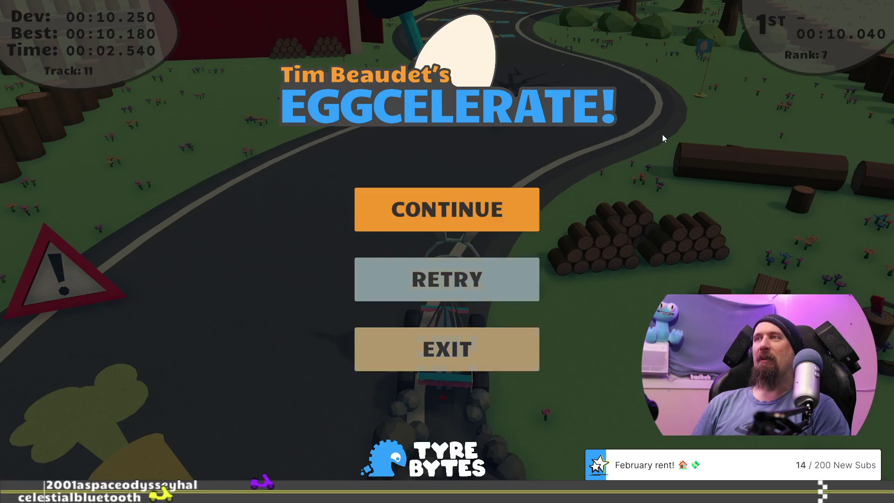
# Exit to the main menu, go through PLAY GAME, and start Track 14
pyautogui.press('Down')
pyautogui.press('Return')
pyautogui.press('Return')
pyautogui.press('Return')
pyautogui.press('Down')
pyautogui.press('Up')
pyautogui.press('Right')
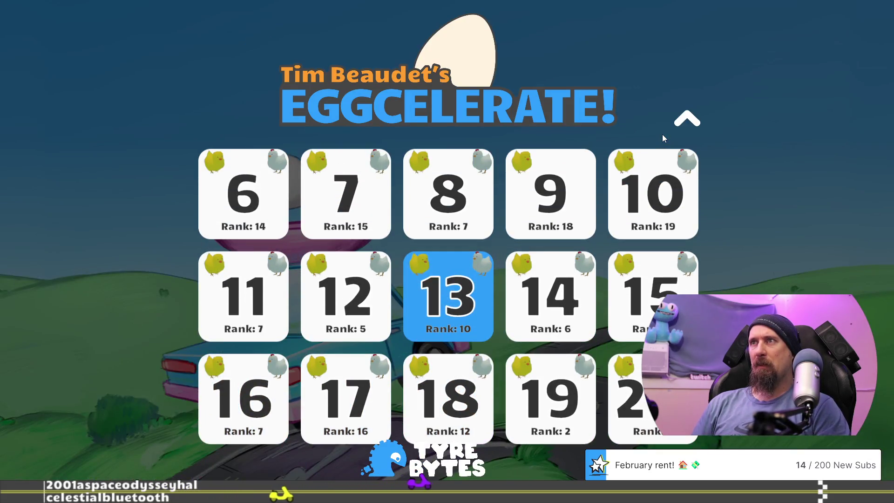
pyautogui.press('Right')
pyautogui.press('Return')
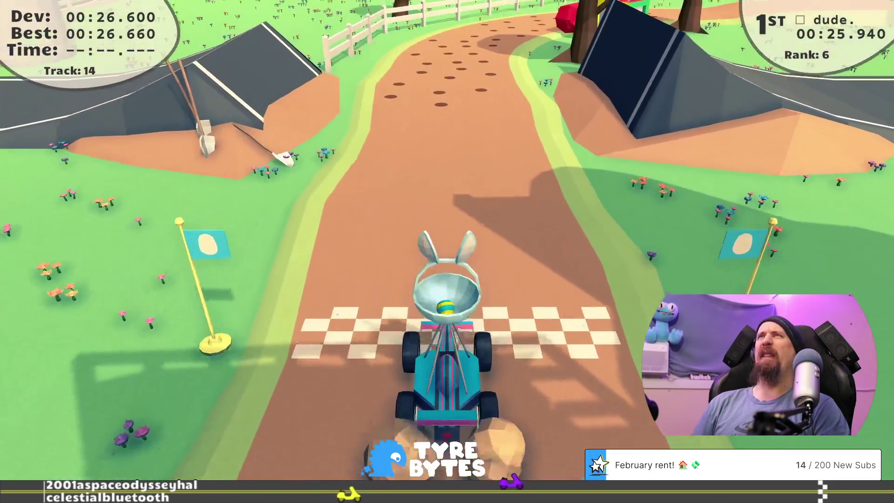
# Drive Track 14 around the fenced curves and off the ramp past the barn, then restart
pyautogui.press('Up')
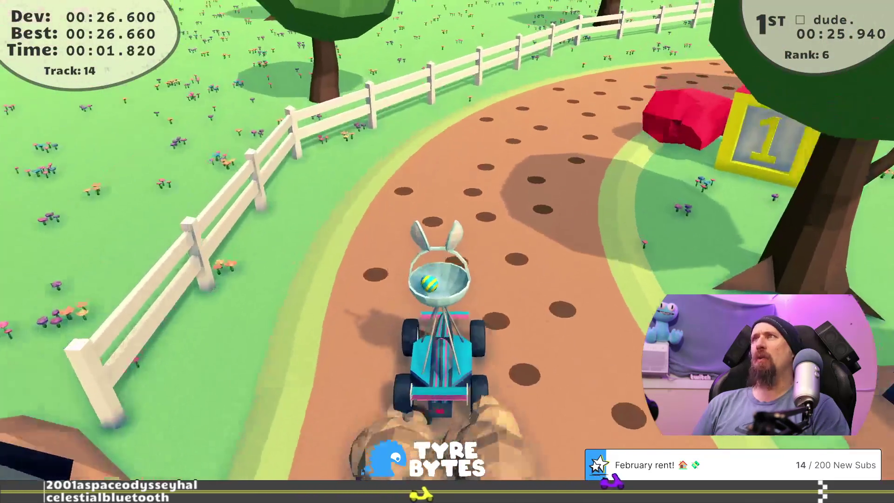
pyautogui.press('Right')
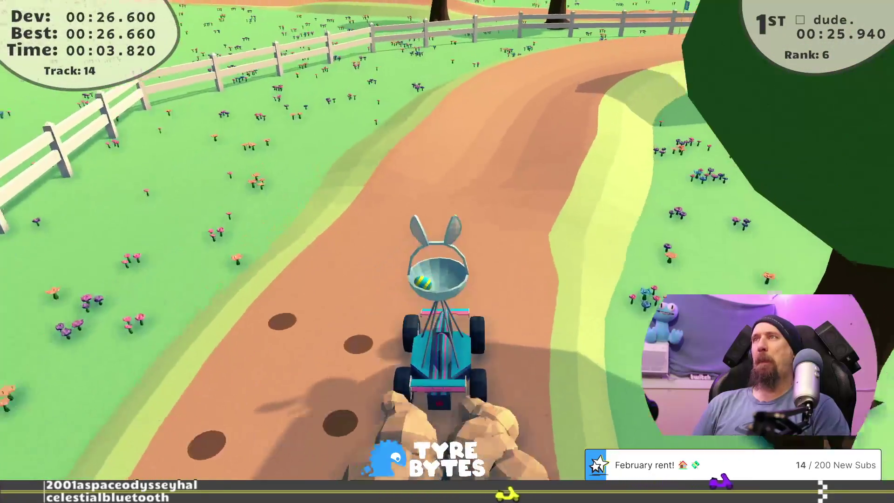
pyautogui.press('Right')
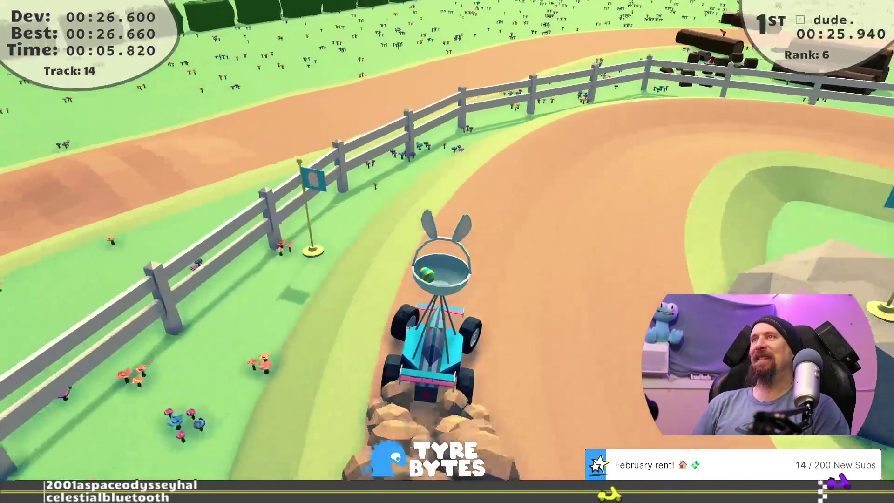
pyautogui.press('Right')
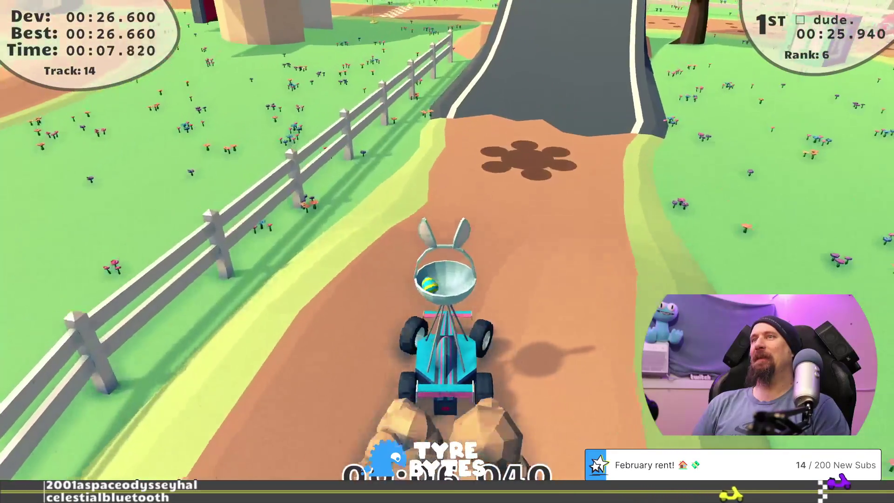
pyautogui.press('Up')
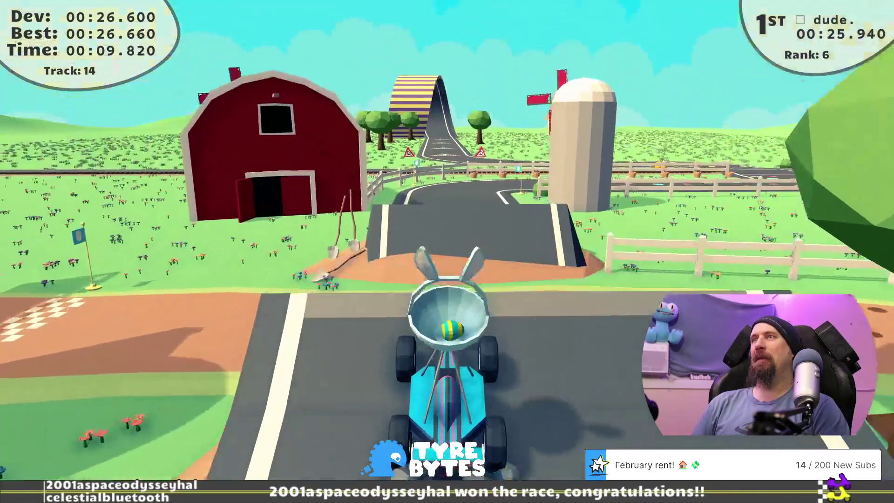
pyautogui.press('Up')
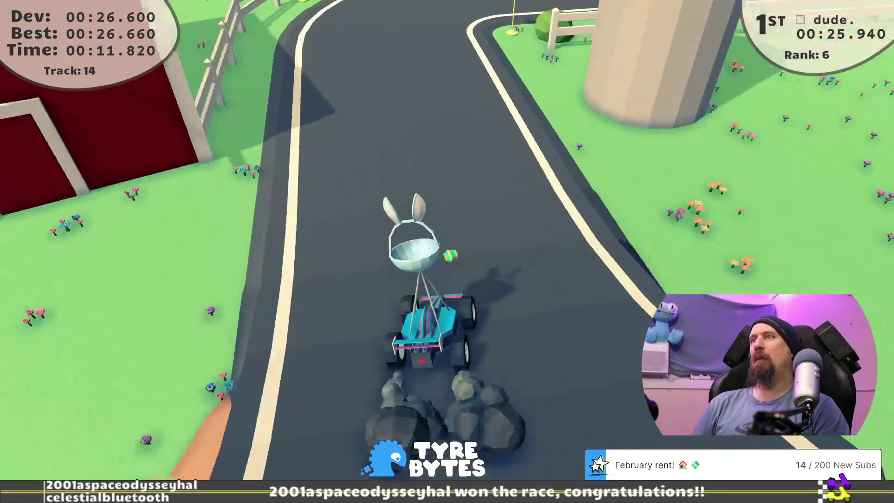
pyautogui.press('Up')
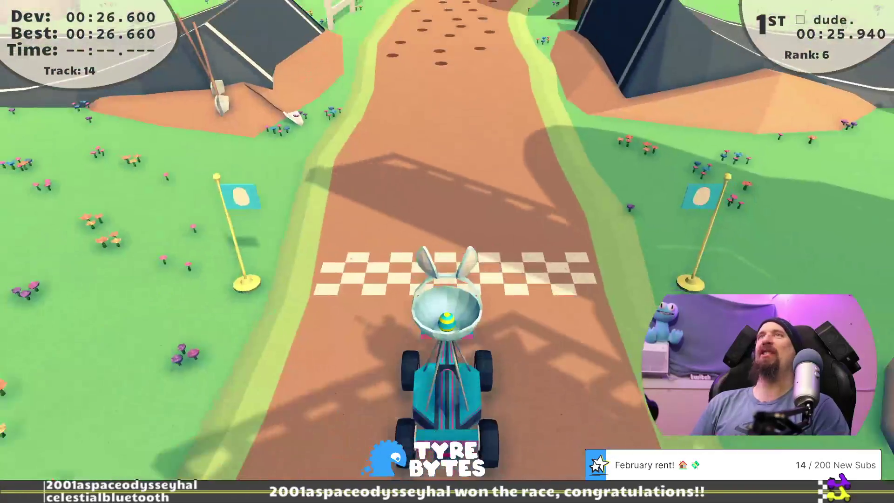
pyautogui.press('Up')
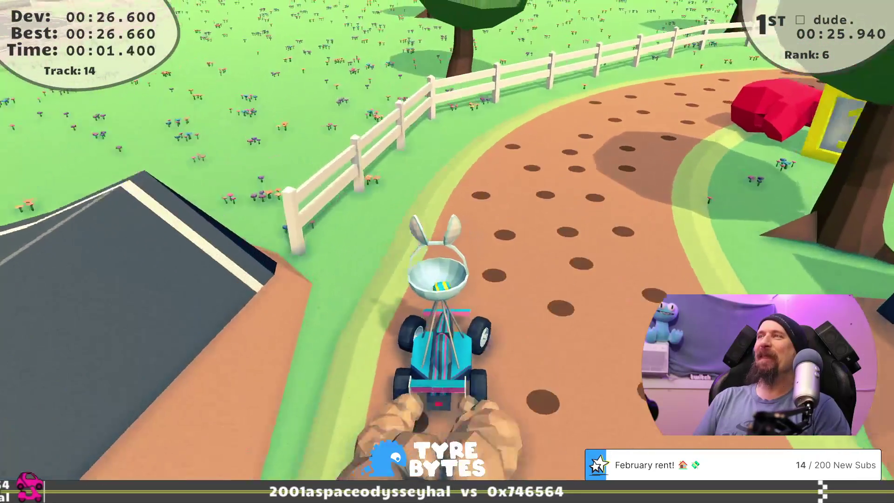
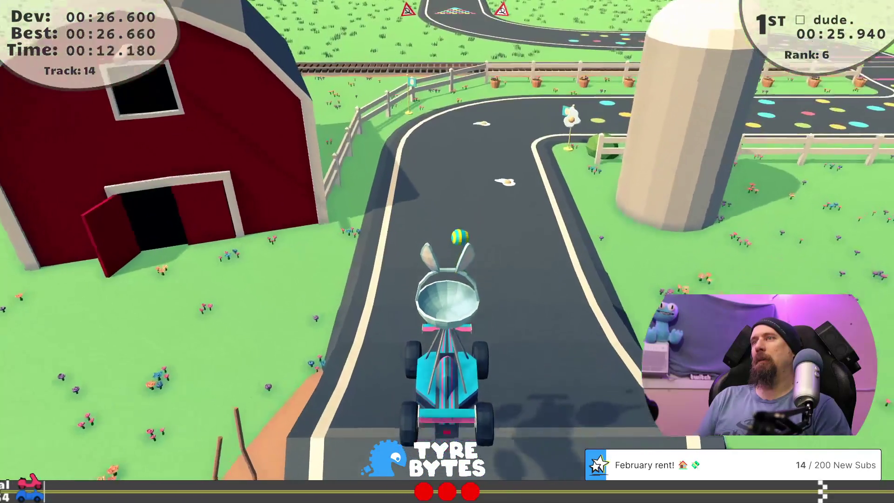
# Drive the kart through Track 14's curves and crossing to the finish in 00:28.620
pyautogui.press('Right')
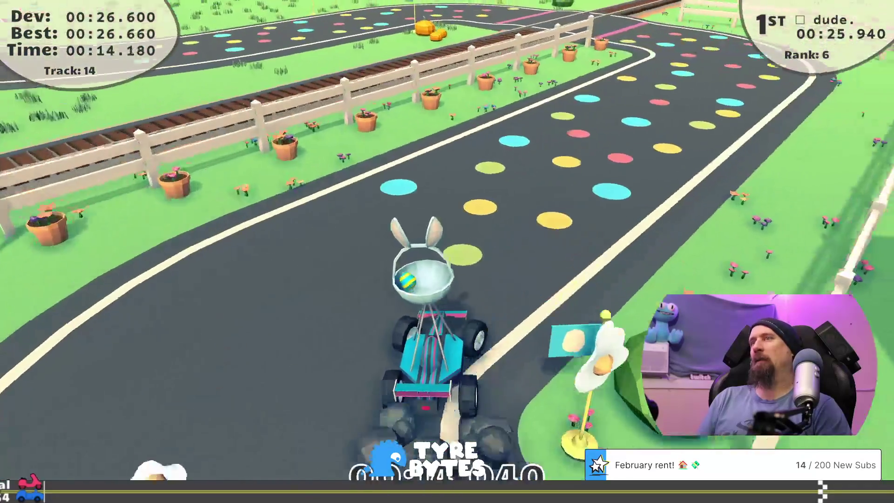
pyautogui.press('Left')
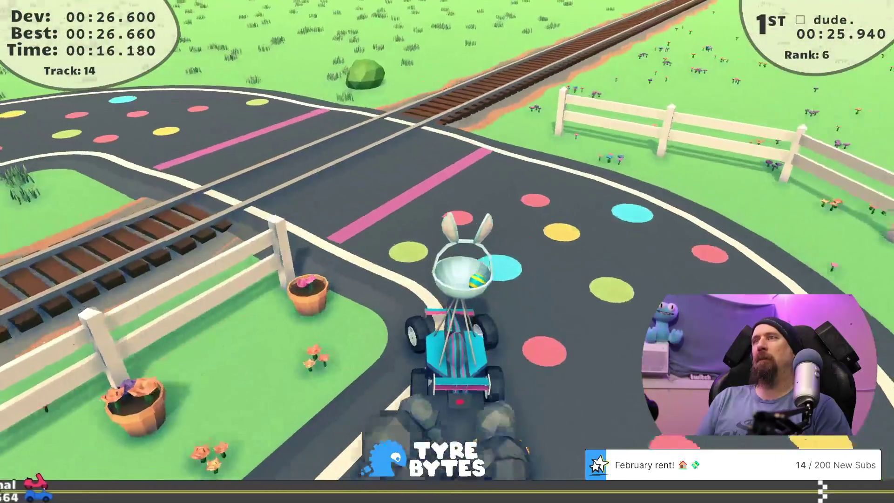
pyautogui.press('Left')
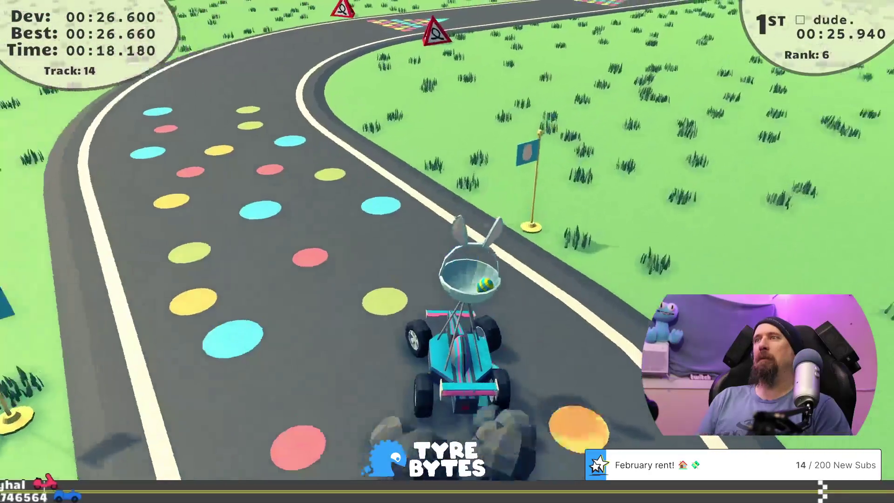
pyautogui.press('Right')
pyautogui.press('Right')
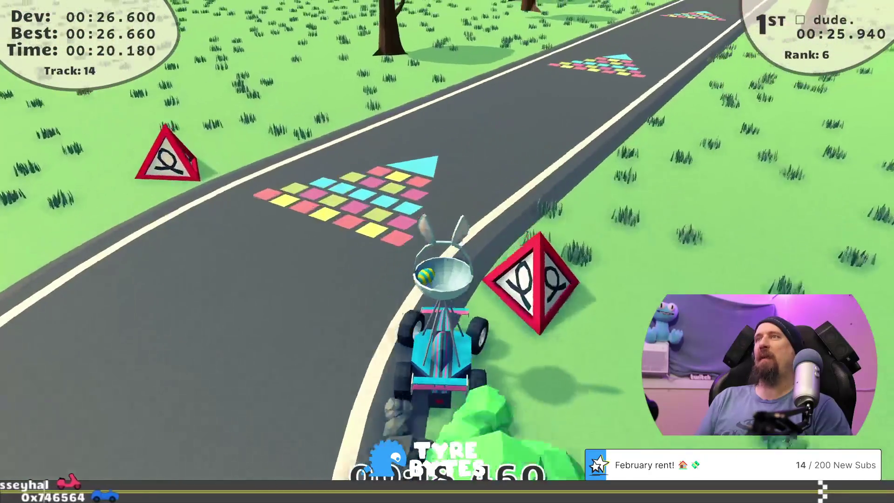
pyautogui.press('Left')
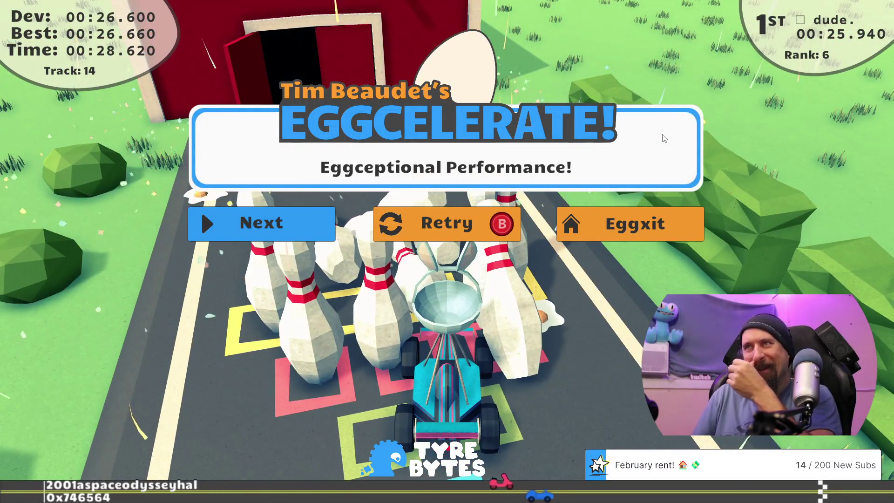
# Choose Eggxit on the results panel to return to the main menu
pyautogui.press('Left')
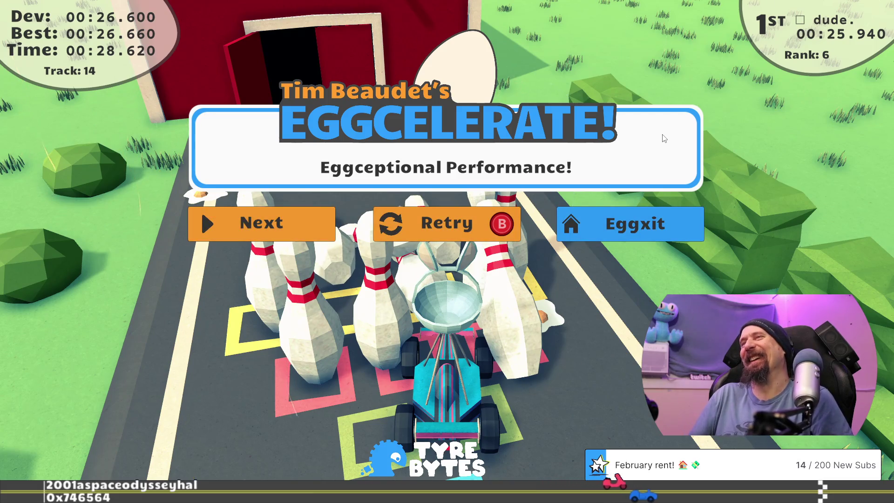
pyautogui.press('Return')
pyautogui.press('Down')
pyautogui.press('Down')
pyautogui.press('Down')
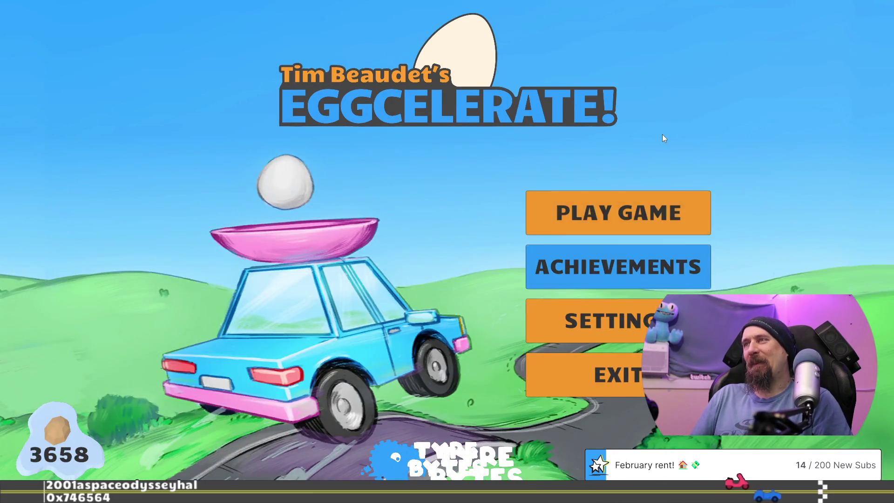
# Start a new game from Play Game and load level 15
pyautogui.press('Up')
pyautogui.press('Up')
pyautogui.press('Up')
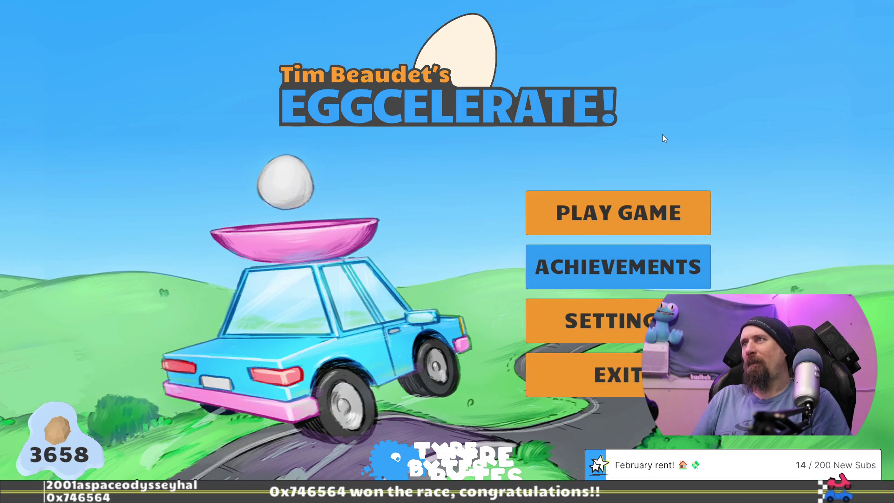
pyautogui.press('Return')
pyautogui.press('Return')
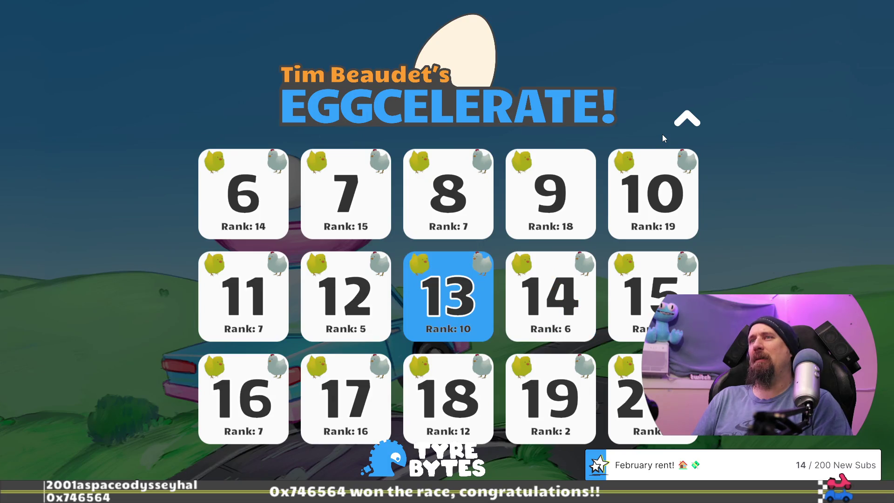
pyautogui.press('Right')
pyautogui.press('Right')
pyautogui.press('Return')
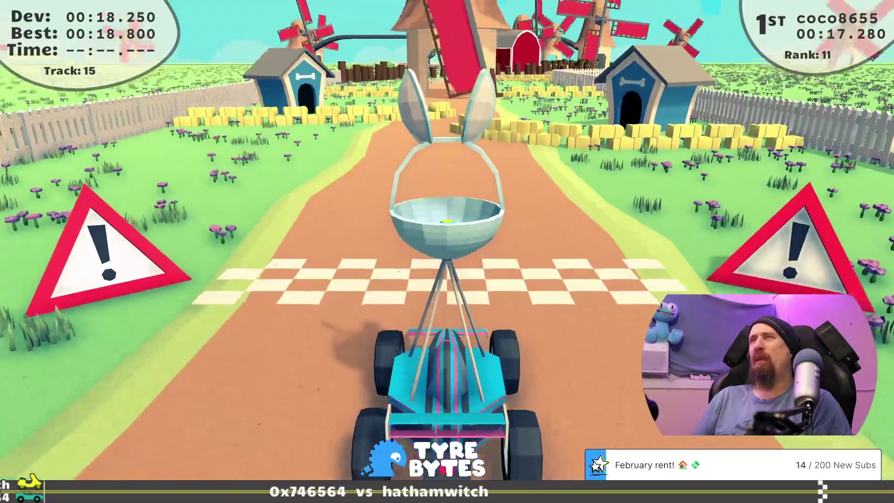
# Drive Track 15 through the windmill arch and around the left curve until the egg breaks
pyautogui.press('Up')
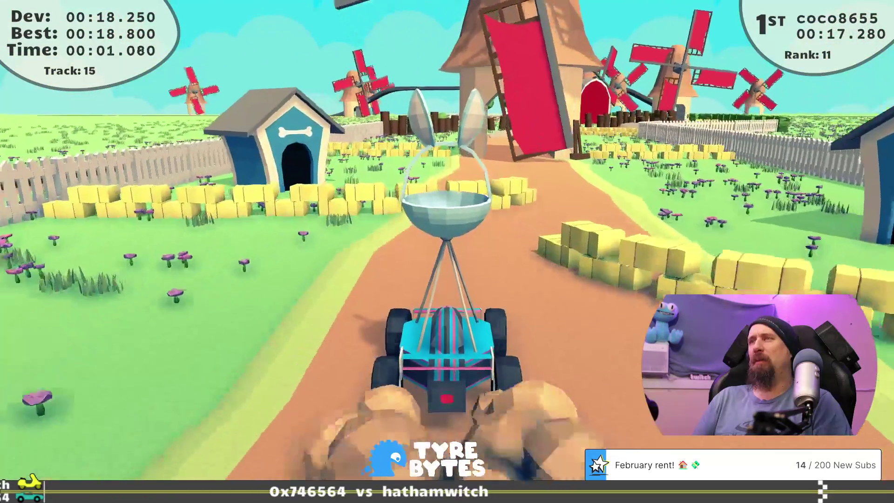
pyautogui.press('Right')
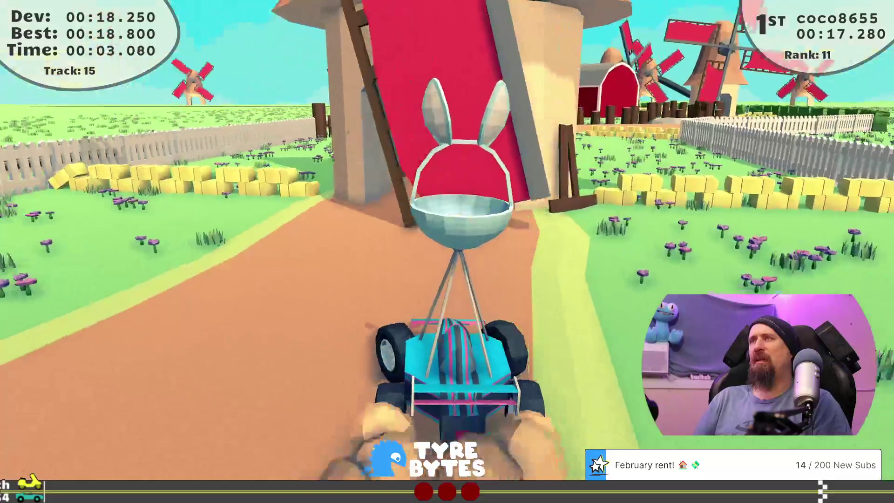
pyautogui.press('Up')
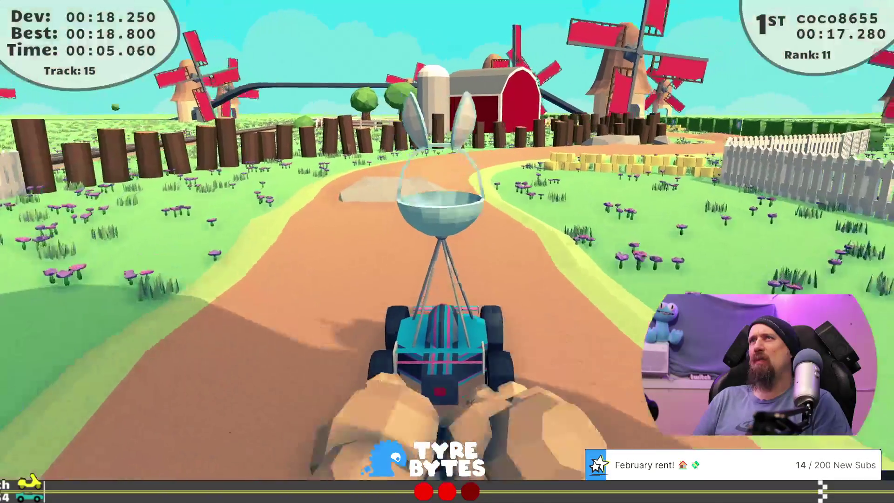
pyautogui.press('Up')
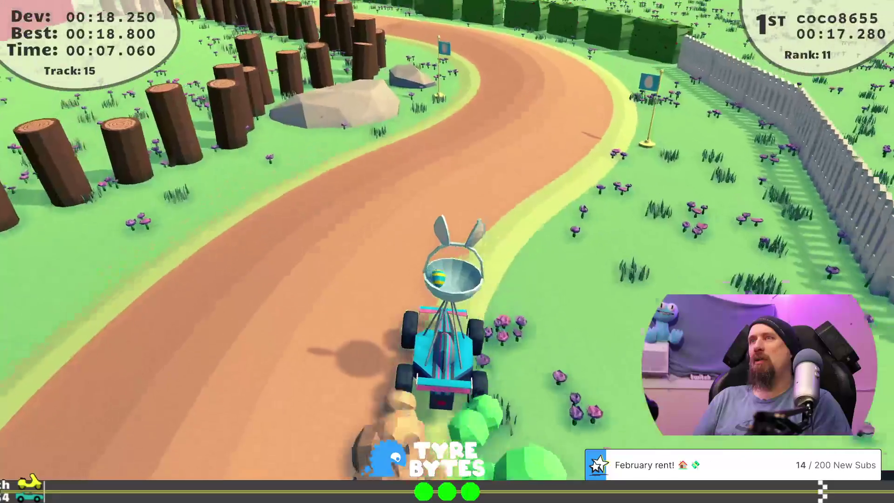
pyautogui.press('Left')
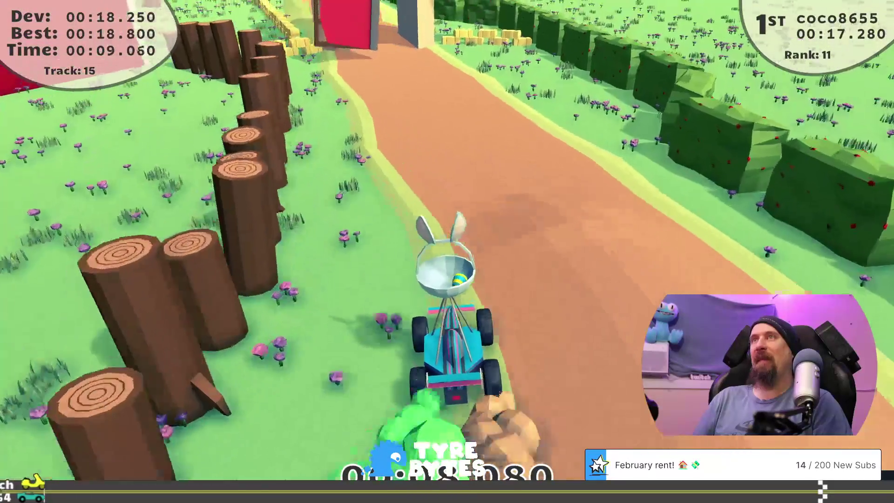
pyautogui.press('Up')
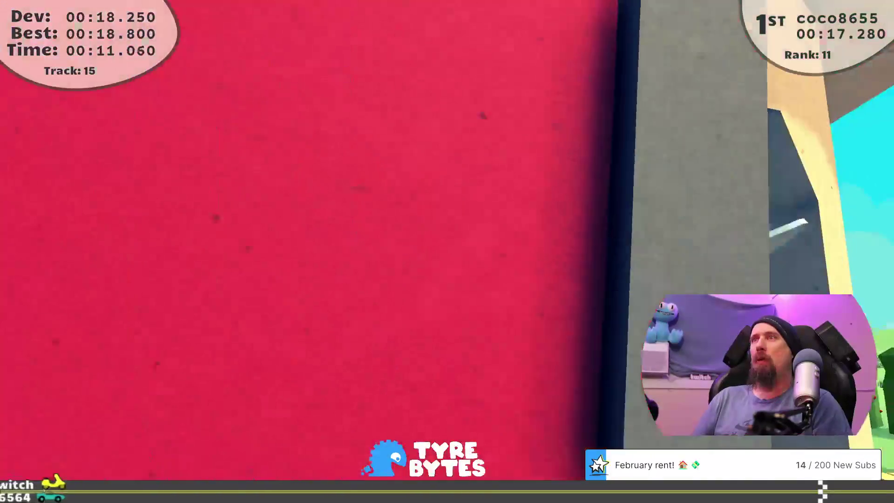
# Retry Track 15, driving past the logs and through the windmill arch again
pyautogui.press('Up')
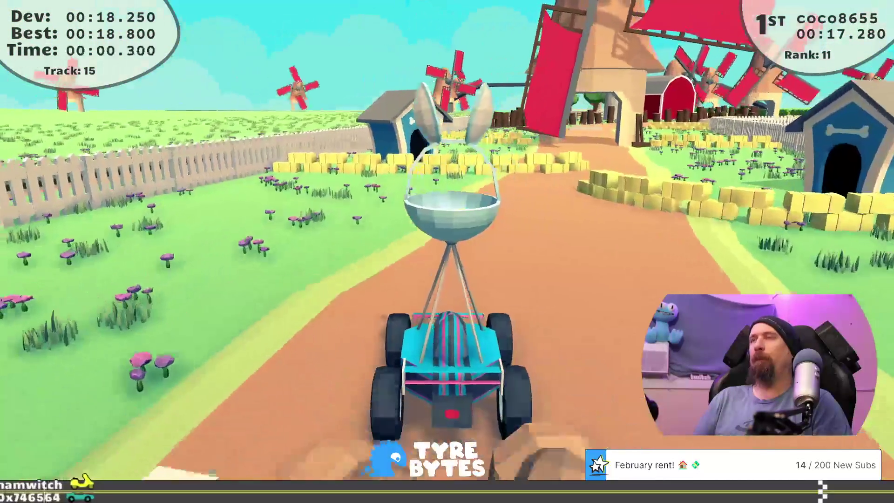
pyautogui.press('Up')
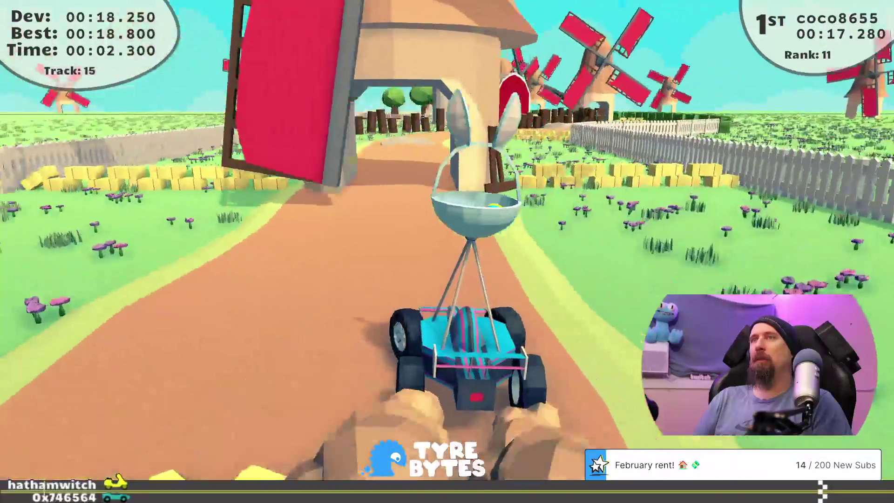
pyautogui.press('Up')
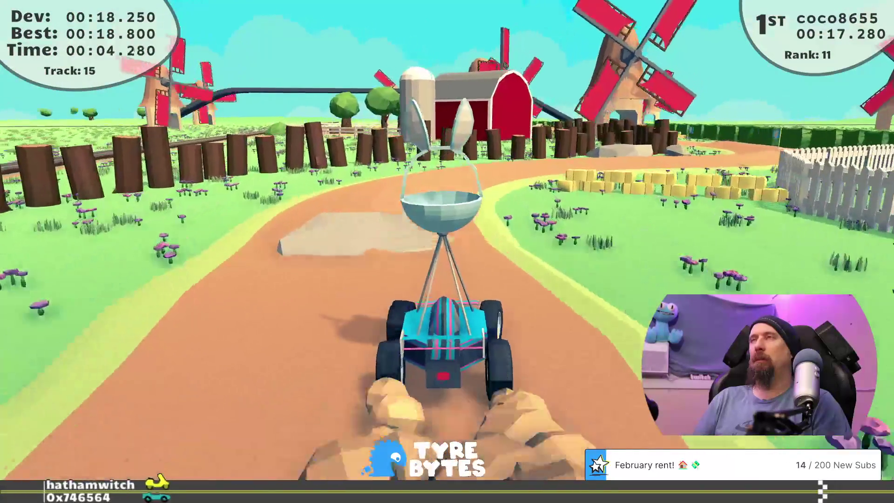
pyautogui.press('Up')
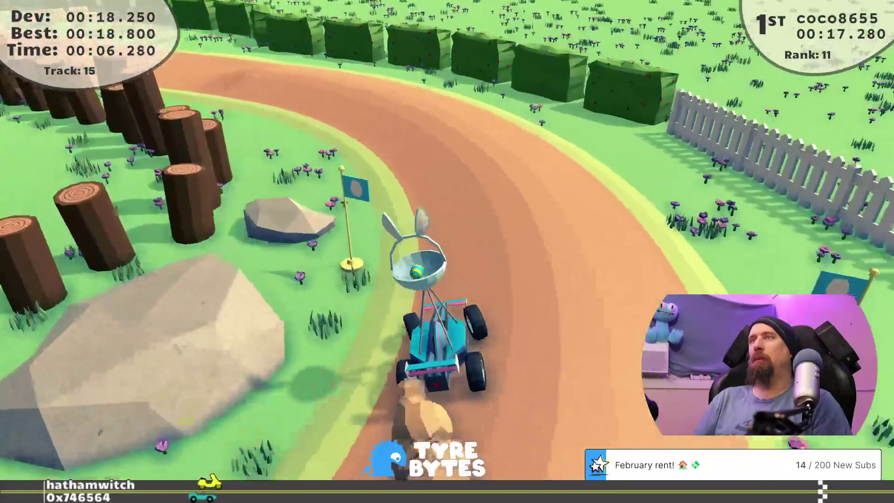
pyautogui.press('Up')
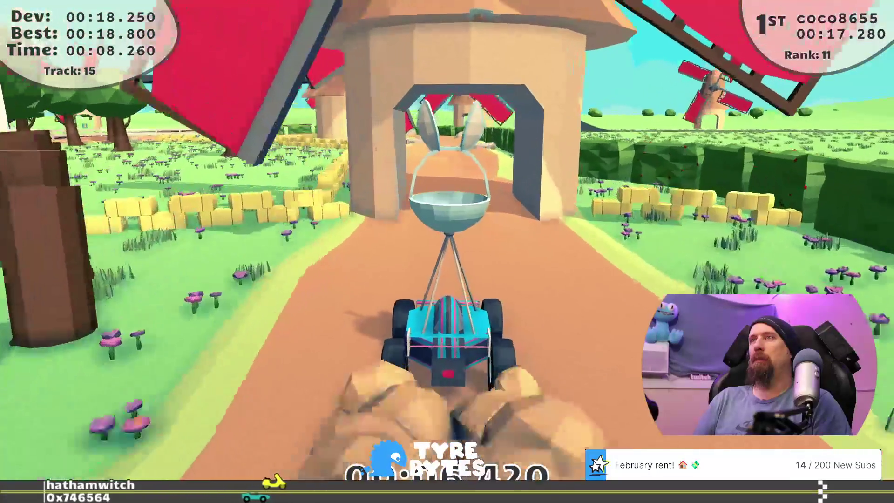
pyautogui.press('Up')
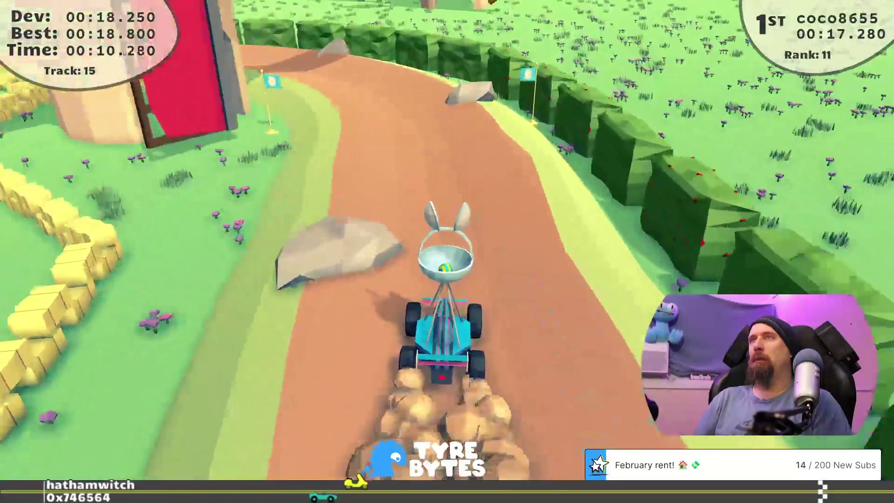
pyautogui.press('Up')
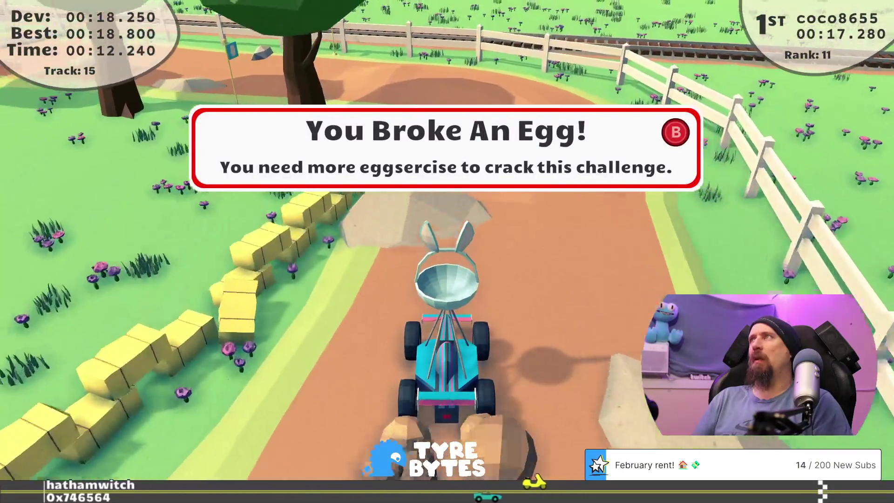
# Pause the race and choose Exit to return to the main menu
pyautogui.press('Escape')
pyautogui.press('Down')
pyautogui.press('Return')
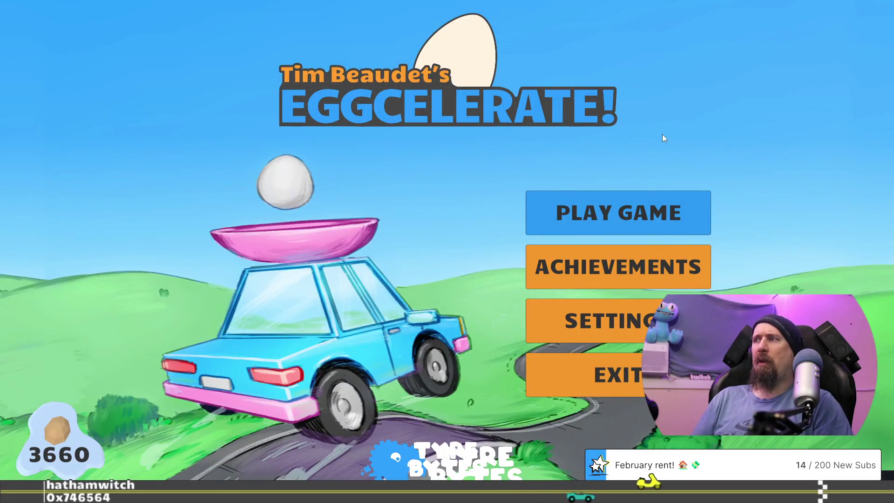
# Quit the game, then play-test zen_track_test in Play mode to an intact-egg finish at 00:14.400
pyautogui.press('Down')
pyautogui.press('Down')
pyautogui.press('Down')
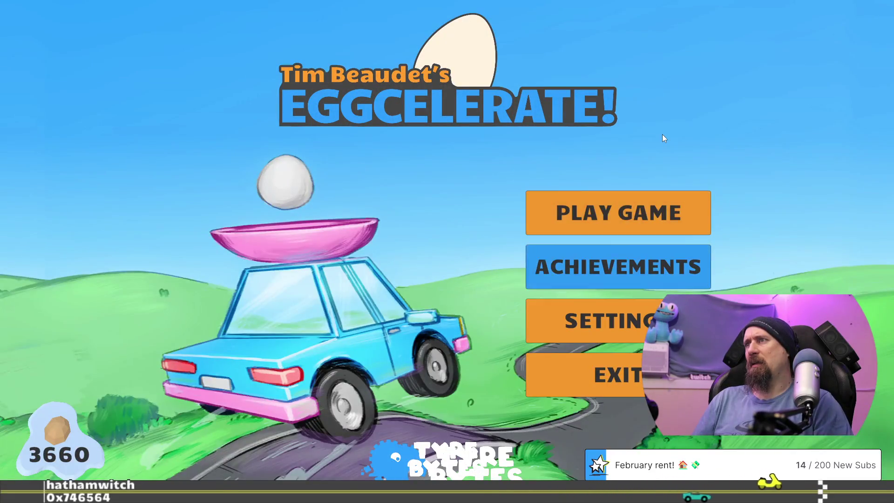
pyautogui.press('Down')
pyautogui.press('Return')
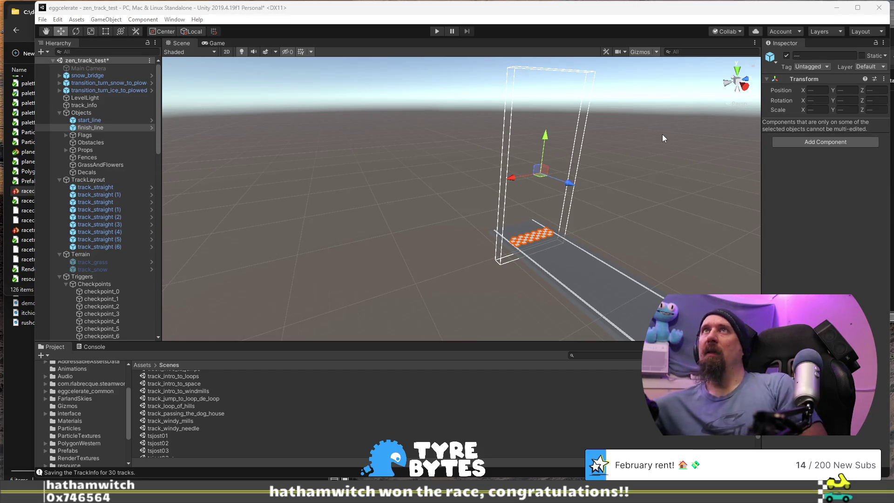
pyautogui.click(440, 33)
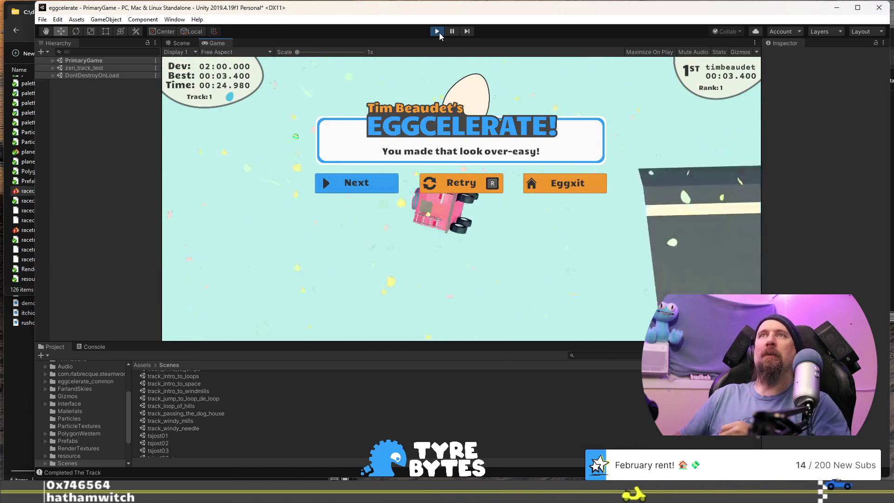
pyautogui.press('r')
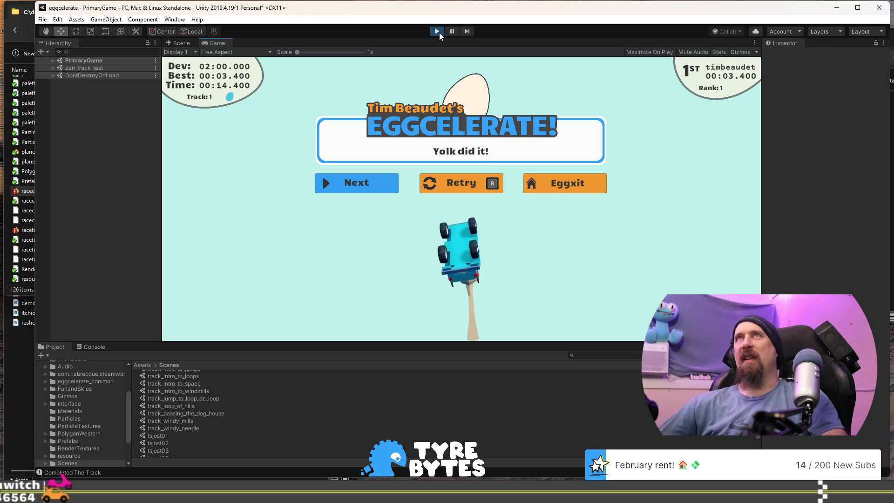
# Stop Play mode, duplicate the track_straight piece and slide the copy to Z -13
pyautogui.click(438, 31)
pyautogui.moveTo(477, 185)
pyautogui.mouseDown()
pyautogui.moveTo(519, 250)
pyautogui.moveTo(509, 234)
pyautogui.moveTo(563, 224)
pyautogui.moveTo(553, 176)
pyautogui.moveTo(571, 194)
pyautogui.moveTo(630, 200)
pyautogui.mouseUp()
pyautogui.click(630, 200)
pyautogui.press('f')
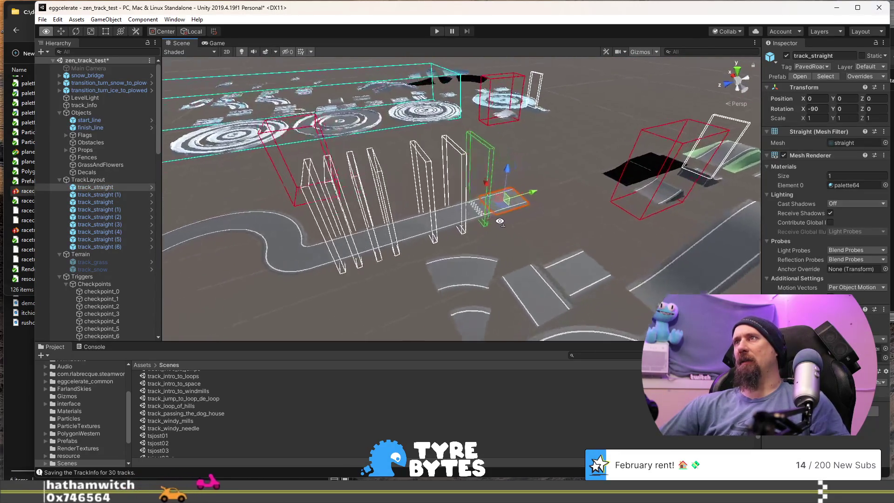
pyautogui.hotkey('ctrl', 'd')
pyautogui.moveTo(454, 202)
pyautogui.mouseDown()
pyautogui.moveTo(483, 197)
pyautogui.moveTo(476, 212)
pyautogui.mouseUp()
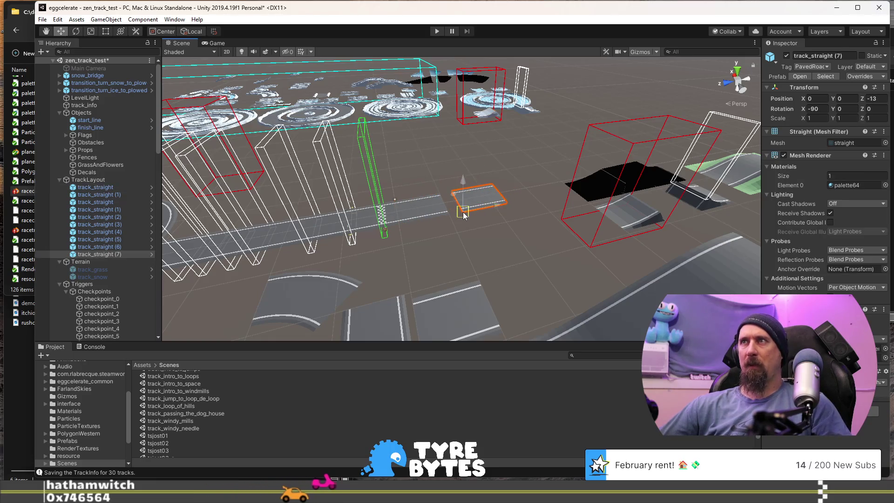
# Duplicate a wide curved road piece and slide the copy toward the track end
pyautogui.moveTo(410, 266); pyautogui.dragTo(315, 219)
pyautogui.click(367, 201)
pyautogui.moveTo(394, 270)
pyautogui.mouseDown()
pyautogui.moveTo(352, 238)
pyautogui.moveTo(460, 269)
pyautogui.moveTo(316, 256)
pyautogui.moveTo(139, 261)
pyautogui.mouseUp()
pyautogui.click(513, 326)
pyautogui.hotkey('ctrl', 'd')
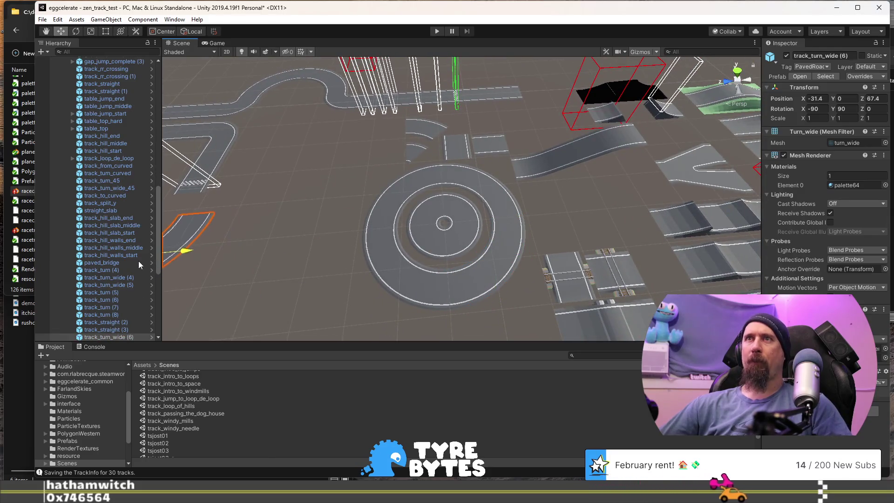
pyautogui.moveTo(292, 177); pyautogui.dragTo(259, 145)
pyautogui.moveTo(330, 117)
pyautogui.mouseDown()
pyautogui.moveTo(291, 149)
pyautogui.moveTo(390, 86)
pyautogui.mouseUp()
# Duplicate the straight road piece at the track end and position the copy along it
pyautogui.click(409, 119)
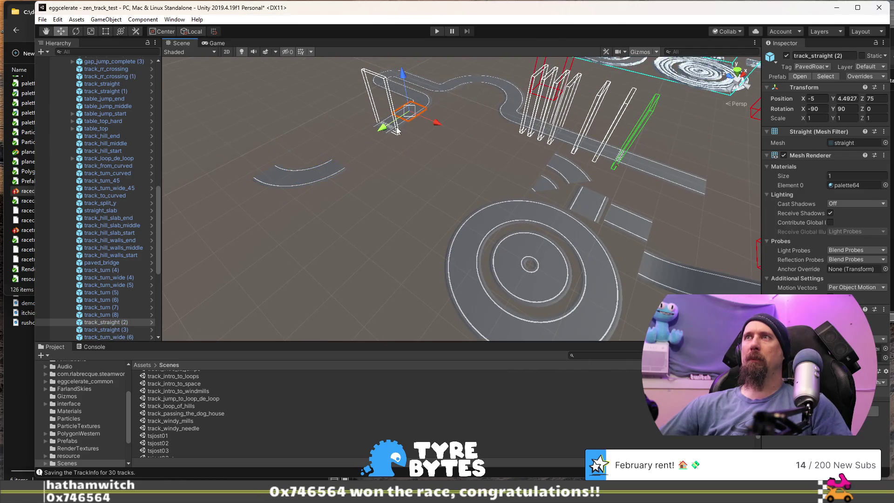
pyautogui.hotkey('ctrl', 'd')
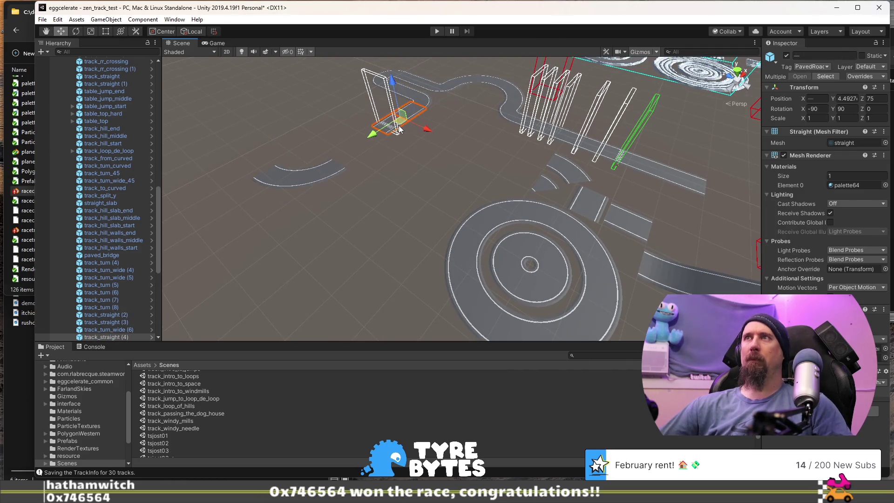
pyautogui.moveTo(345, 167); pyautogui.dragTo(347, 165)
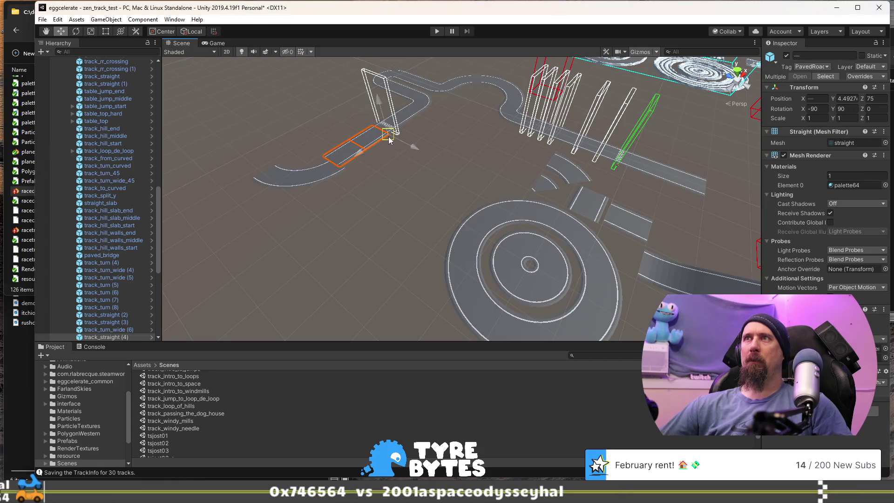
# Duplicate the curved piece at the track end and snap the copy onto the end
pyautogui.click(313, 176)
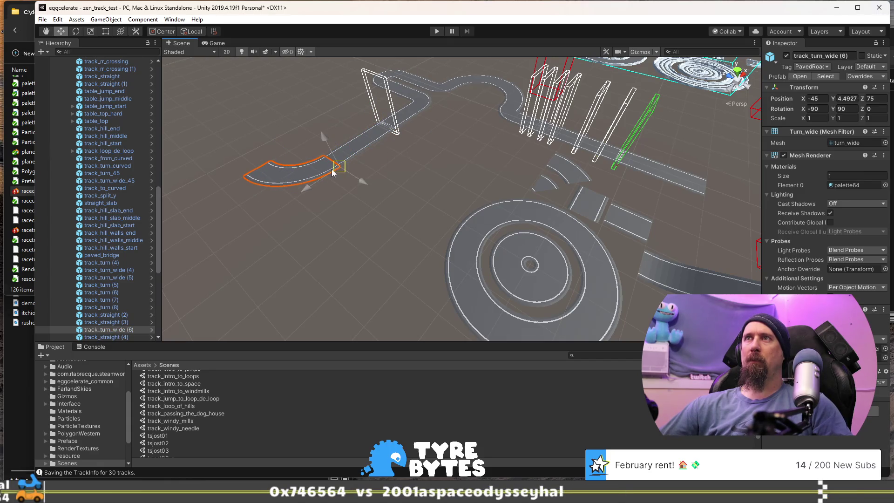
pyautogui.moveTo(353, 208)
pyautogui.mouseDown()
pyautogui.moveTo(295, 163)
pyautogui.moveTo(345, 214)
pyautogui.moveTo(459, 212)
pyautogui.mouseUp()
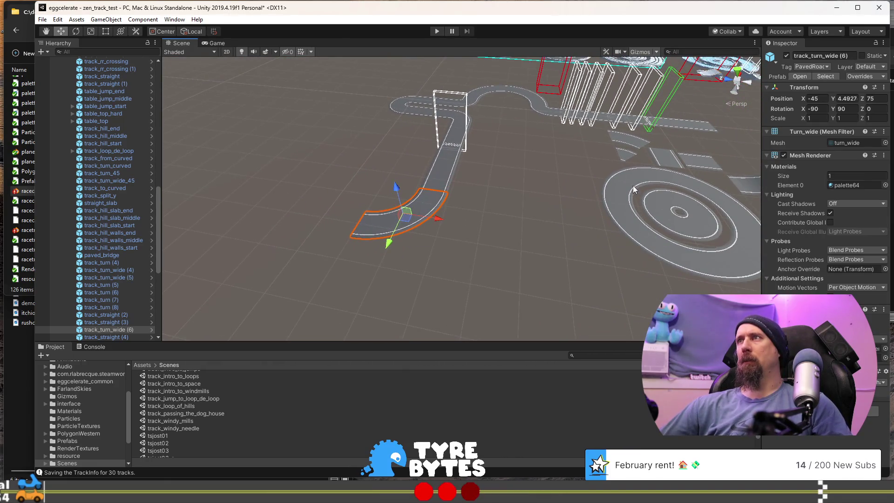
pyautogui.click(632, 190)
pyautogui.hotkey('ctrl', 'd')
pyautogui.moveTo(633, 194)
pyautogui.mouseDown()
pyautogui.moveTo(292, 245)
pyautogui.moveTo(359, 246)
pyautogui.moveTo(482, 227)
pyautogui.mouseUp()
pyautogui.moveTo(421, 243)
pyautogui.mouseDown()
pyautogui.moveTo(377, 317)
pyautogui.moveTo(421, 261)
pyautogui.moveTo(483, 224)
pyautogui.moveTo(391, 233)
pyautogui.moveTo(599, 289)
pyautogui.moveTo(279, 247)
pyautogui.moveTo(225, 261)
pyautogui.moveTo(401, 160)
pyautogui.moveTo(401, 146)
pyautogui.moveTo(273, 103)
pyautogui.moveTo(501, 200)
pyautogui.moveTo(485, 212)
pyautogui.moveTo(635, 109)
pyautogui.mouseUp()
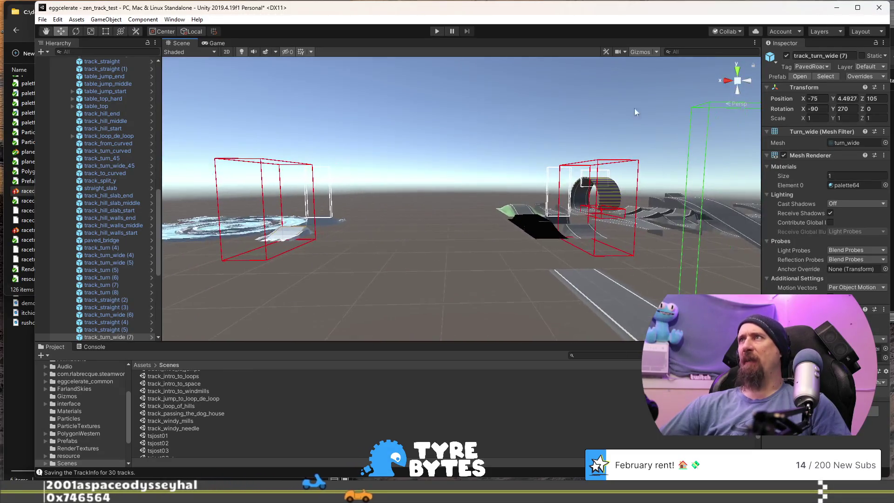
pyautogui.click(655, 54)
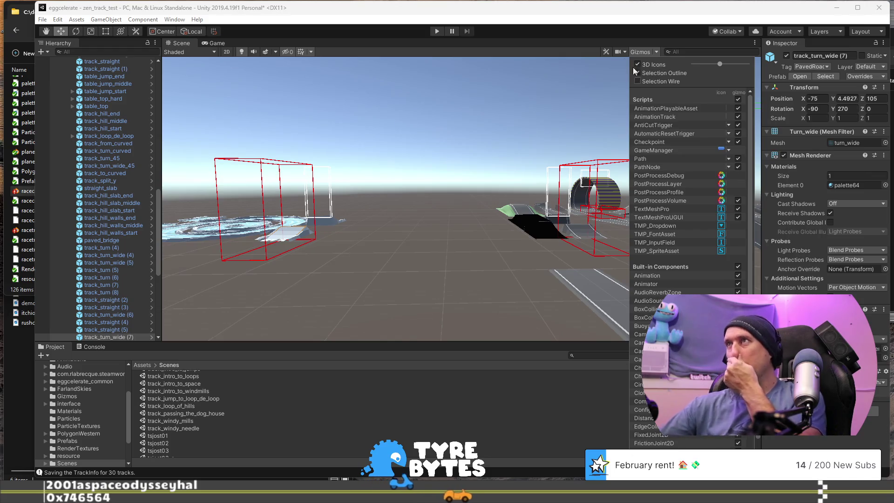
# Untick Camera Easing and Camera Acceleration and set the Scene camera speed to 1.4
pyautogui.click(615, 52)
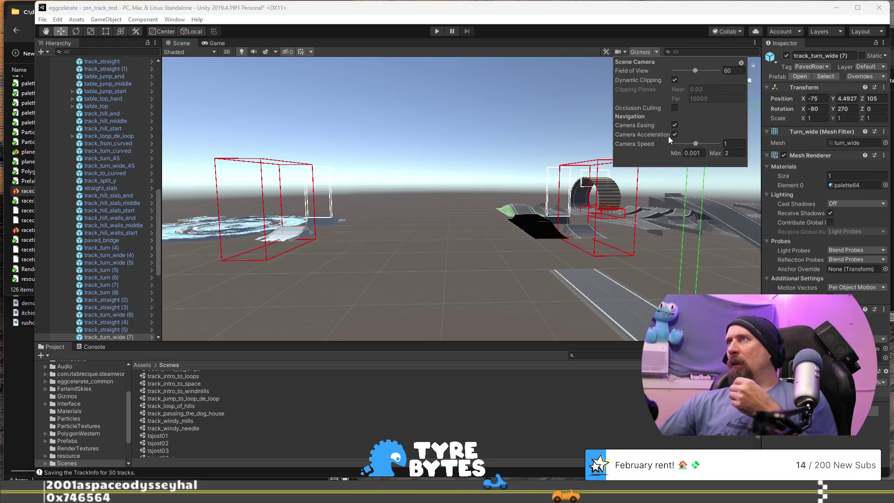
pyautogui.moveTo(400, 196)
pyautogui.keyDown('alt'); pyautogui.mouseDown()
pyautogui.moveTo(425, 189)
pyautogui.moveTo(513, 204)
pyautogui.moveTo(448, 186)
pyautogui.mouseUp(); pyautogui.keyUp('alt')
pyautogui.click(620, 52)
pyautogui.moveTo(699, 144); pyautogui.dragTo(700, 144)
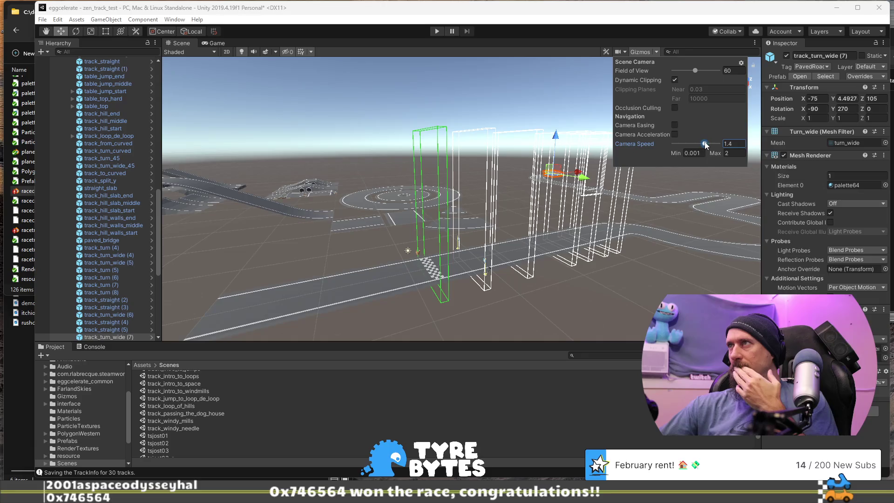
pyautogui.keyDown('alt'); pyautogui.moveTo(541, 180); pyautogui.dragTo(383, 170); pyautogui.keyUp('alt')
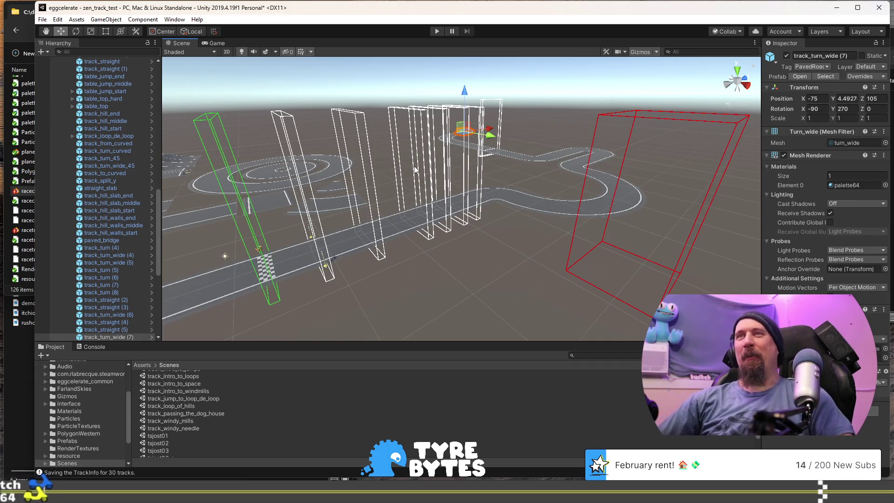
# Select the checkpoint flag beside the road near the checkered finish and frame it up close
pyautogui.scroll(10, 416, 170)
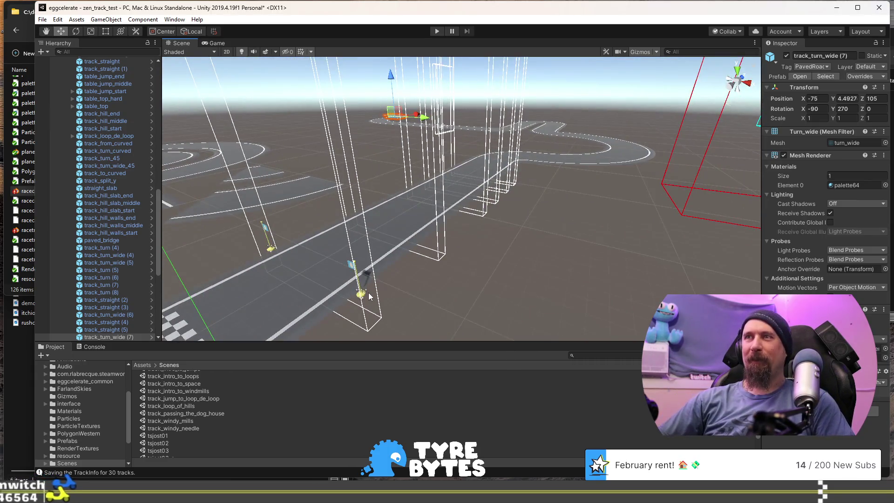
pyautogui.click(366, 294)
pyautogui.press('f')
pyautogui.moveTo(373, 300); pyautogui.dragTo(432, 301)
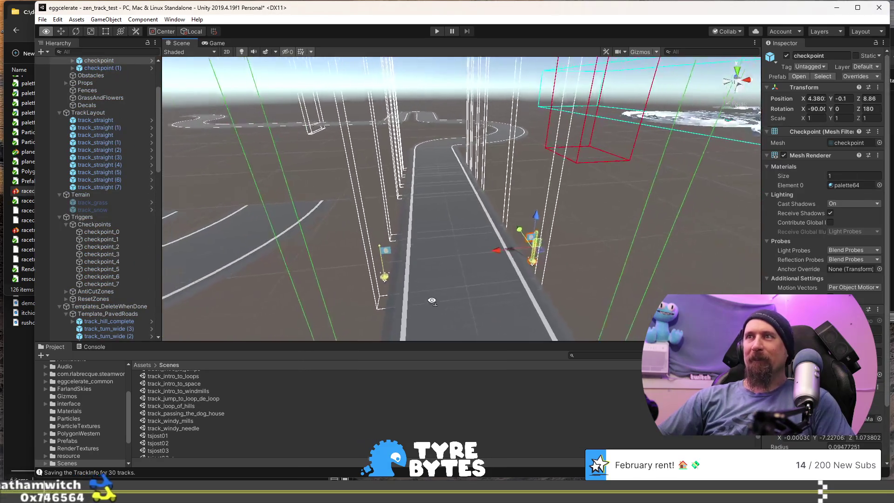
pyautogui.scroll(5, 440, 275)
pyautogui.press('f')
pyautogui.moveTo(490, 245)
pyautogui.mouseDown()
pyautogui.moveTo(382, 249)
pyautogui.moveTo(338, 326)
pyautogui.mouseUp()
pyautogui.scroll(-2, 172, 424)
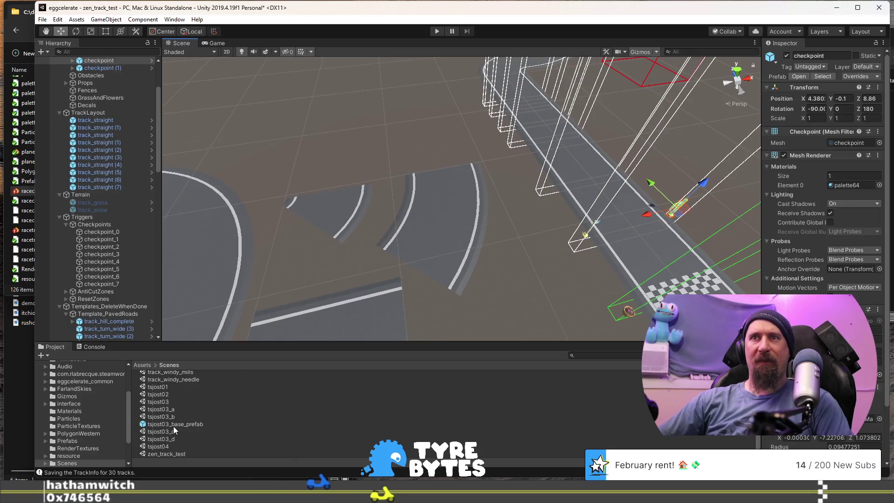
pyautogui.scroll(-4, 74, 416)
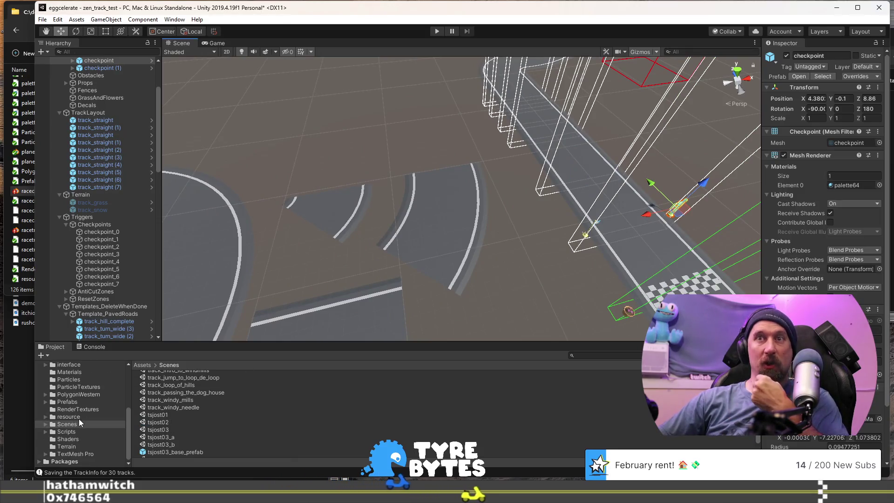
# Browse Assets > Prefabs > track > triggers in the Project window to show achievement_trigger
pyautogui.scroll(5, 79, 419)
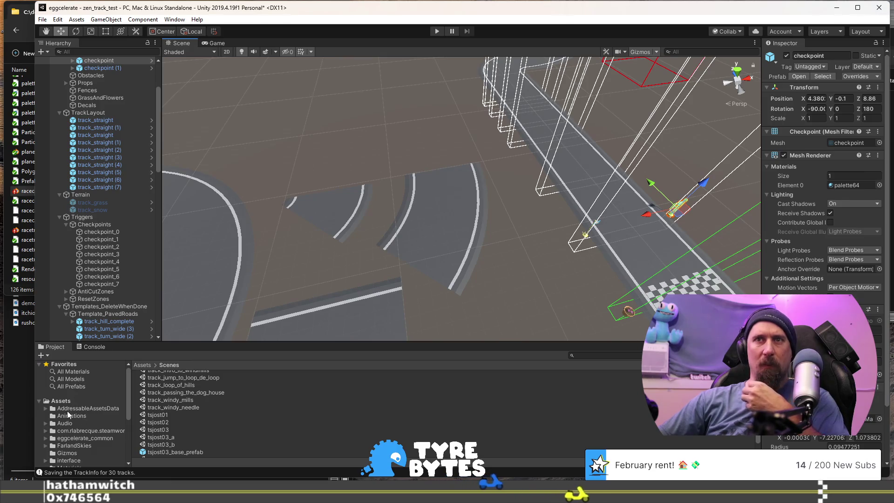
pyautogui.click(78, 386)
pyautogui.scroll(-5, 61, 412)
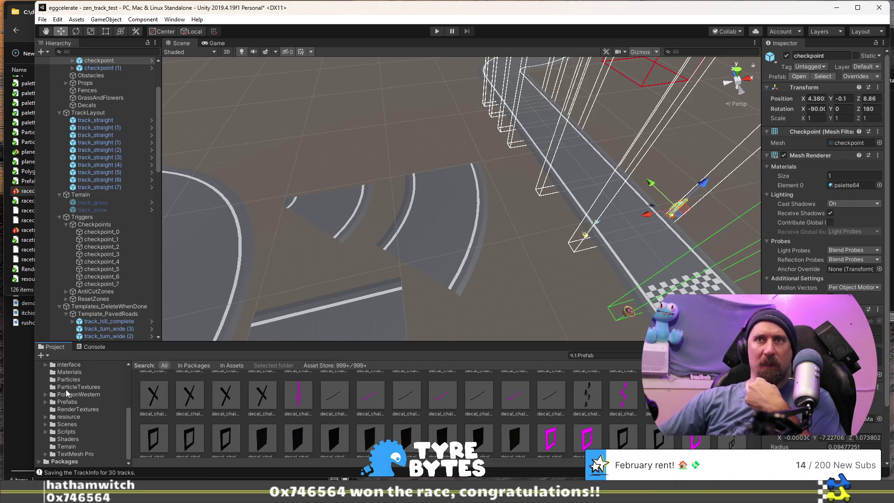
pyautogui.doubleClick(48, 403)
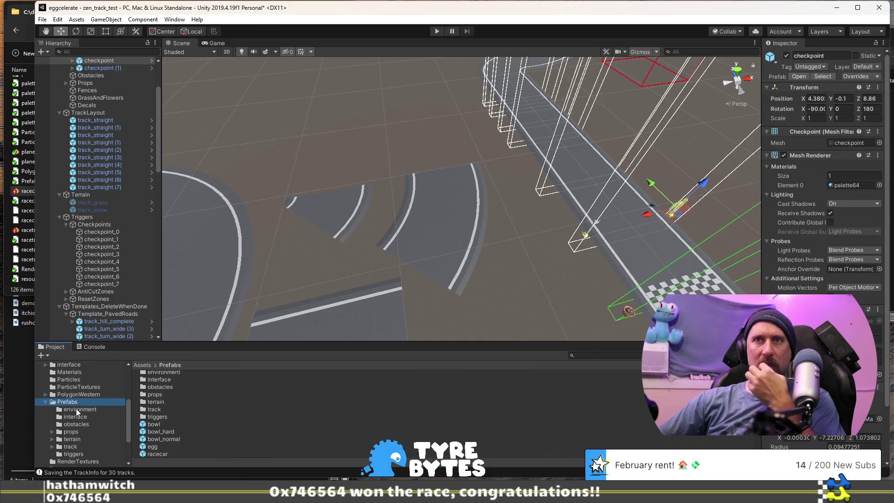
pyautogui.click(54, 447)
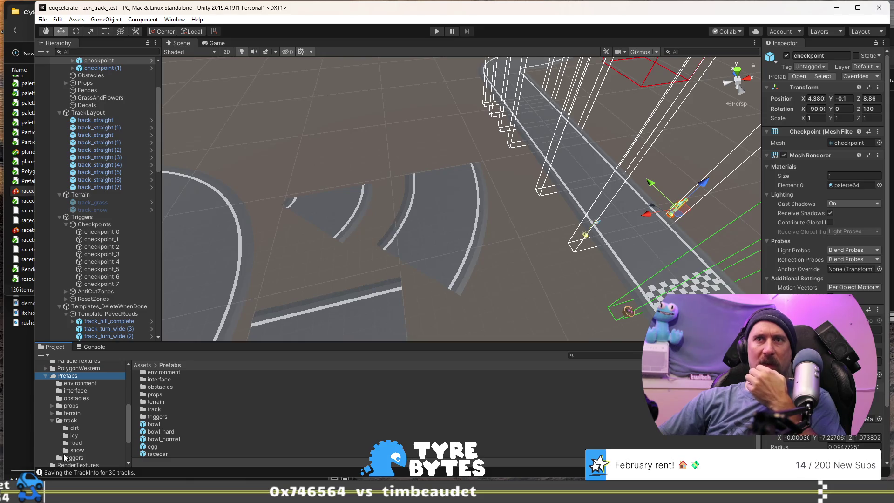
pyautogui.click(68, 458)
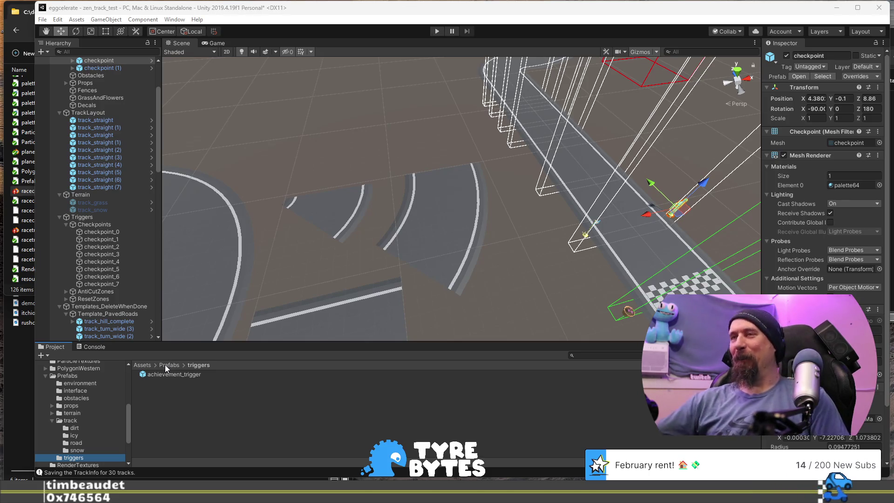
pyautogui.moveTo(500, 211); pyautogui.dragTo(196, 214)
pyautogui.scroll(5, 107, 117)
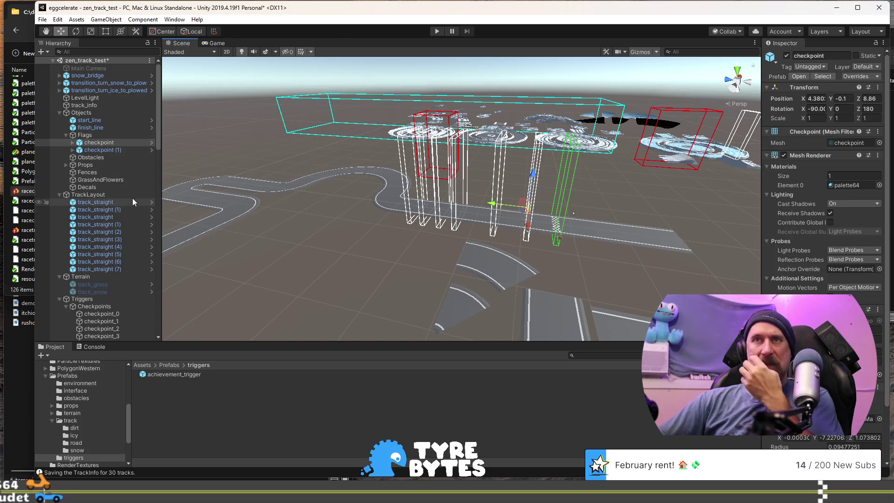
# Ctrl-select all the newly added curve and straight track pieces in the Scene view
pyautogui.scroll(-15, 132, 198)
pyautogui.moveTo(336, 231)
pyautogui.mouseDown()
pyautogui.moveTo(311, 241)
pyautogui.moveTo(250, 171)
pyautogui.moveTo(378, 241)
pyautogui.mouseUp()
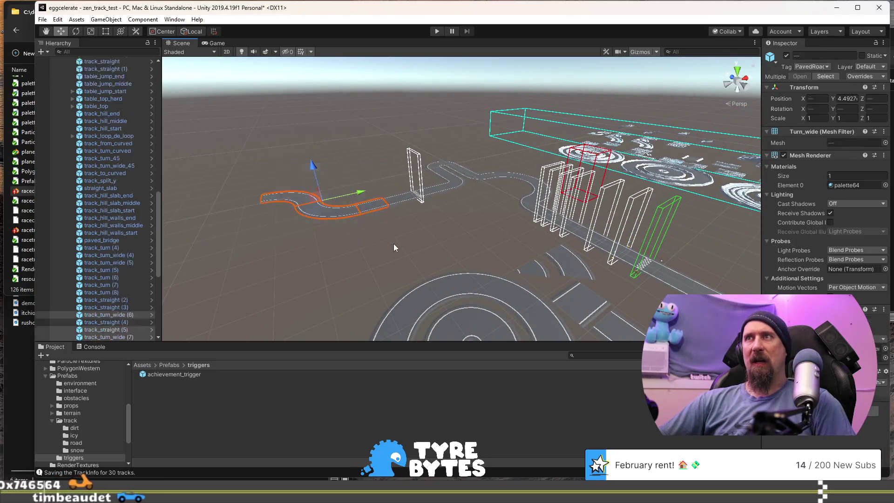
pyautogui.keyDown('shift'); pyautogui.click(398, 201); pyautogui.keyUp('shift')
pyautogui.keyDown('shift'); pyautogui.click(428, 194); pyautogui.keyUp('shift')
pyautogui.keyDown('shift'); pyautogui.click(446, 181); pyautogui.keyUp('shift')
pyautogui.keyDown('shift'); pyautogui.click(438, 169); pyautogui.keyUp('shift')
pyautogui.keyDown('shift'); pyautogui.click(454, 172); pyautogui.keyUp('shift')
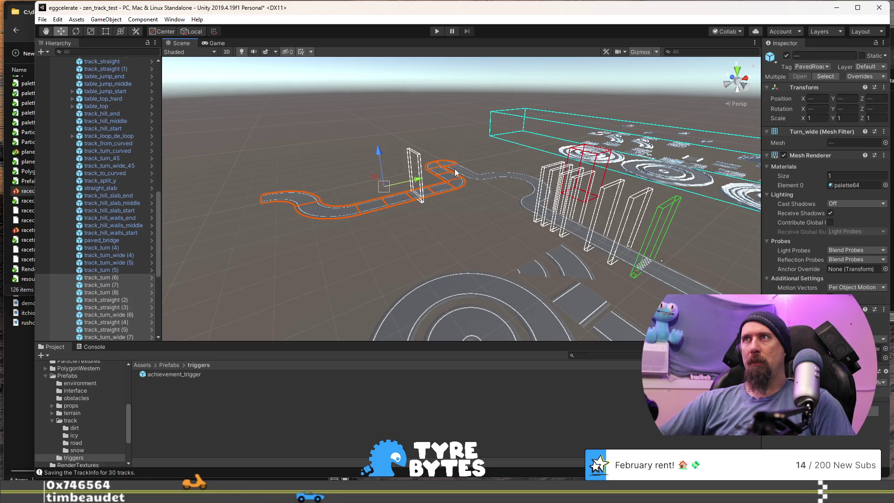
pyautogui.keyDown('shift'); pyautogui.click(483, 178); pyautogui.keyUp('shift')
pyautogui.keyDown('shift'); pyautogui.click(515, 180); pyautogui.keyUp('shift')
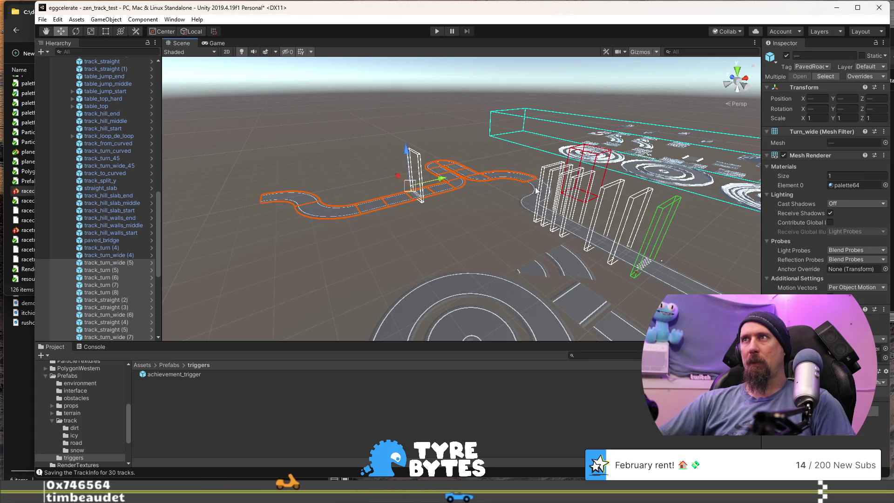
pyautogui.keyDown('shift'); pyautogui.click(536, 189); pyautogui.keyUp('shift')
pyautogui.keyDown('shift'); pyautogui.click(535, 210); pyautogui.keyUp('shift')
pyautogui.keyDown('shift'); pyautogui.click(553, 221); pyautogui.keyUp('shift')
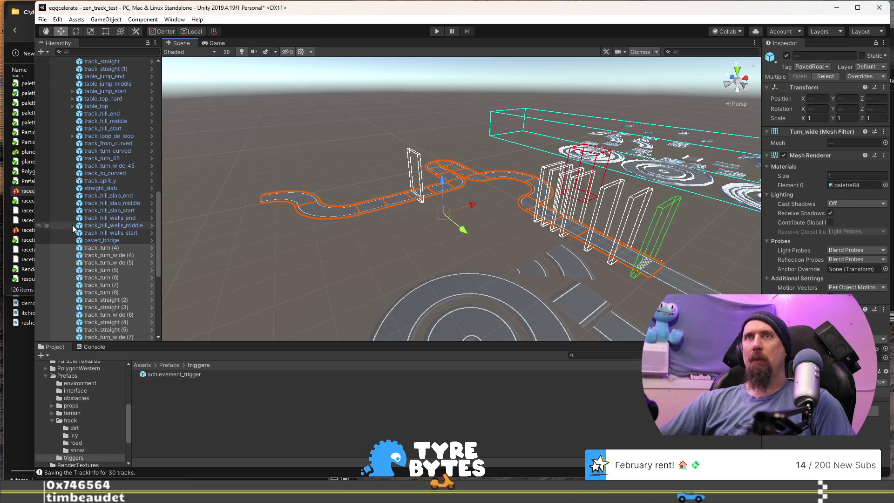
# Extend the selection in the Hierarchy and drag the pieces under TrackLayout after track_straight (6)
pyautogui.keyDown('shift'); pyautogui.click(98, 254); pyautogui.keyUp('shift')
pyautogui.moveTo(92, 72)
pyautogui.mouseDown()
pyautogui.moveTo(103, 58)
pyautogui.moveTo(99, 104)
pyautogui.mouseUp()
pyautogui.moveTo(92, 138); pyautogui.dragTo(92, 139)
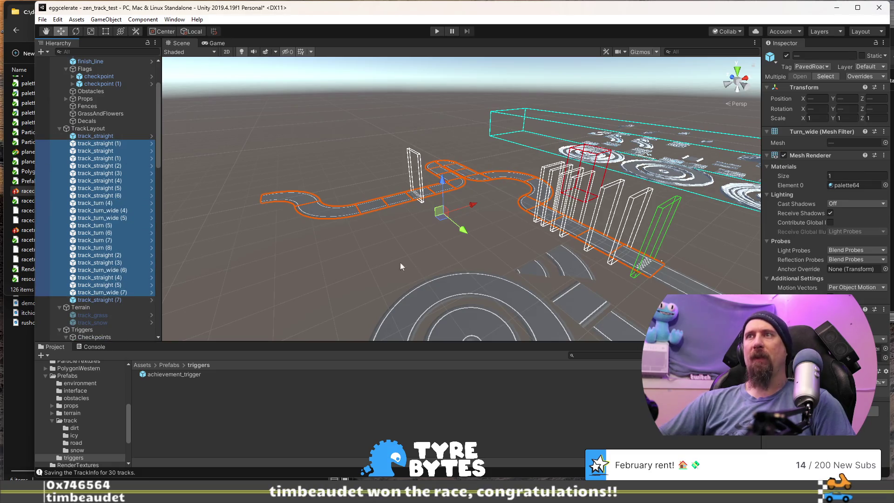
pyautogui.scroll(-6, 123, 210)
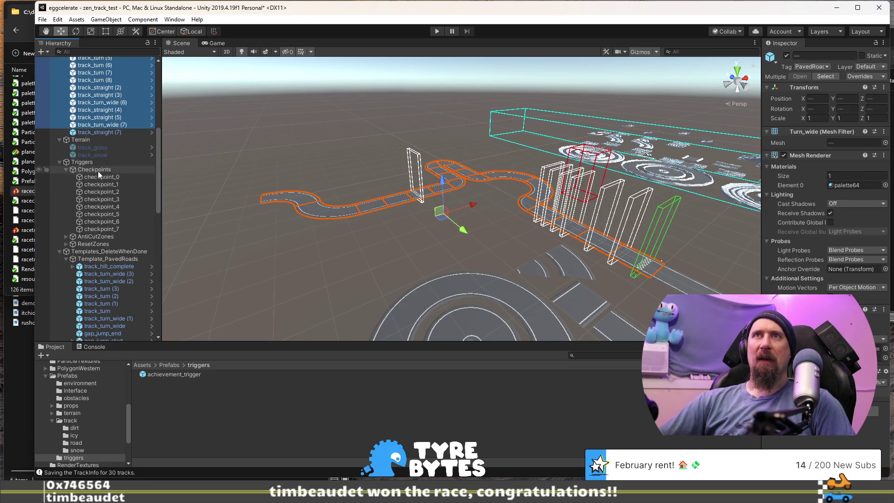
# Deactivate and delete the Templates_DeleteWhenDone group
pyautogui.click(81, 252)
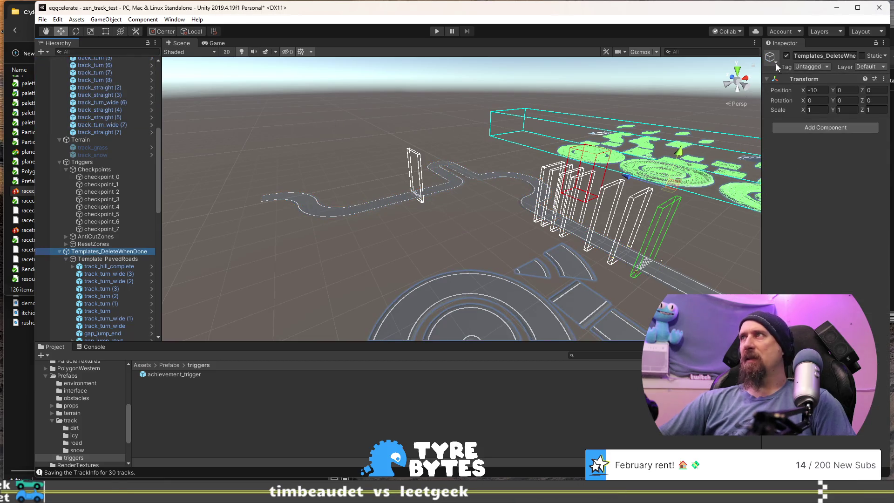
pyautogui.click(787, 56)
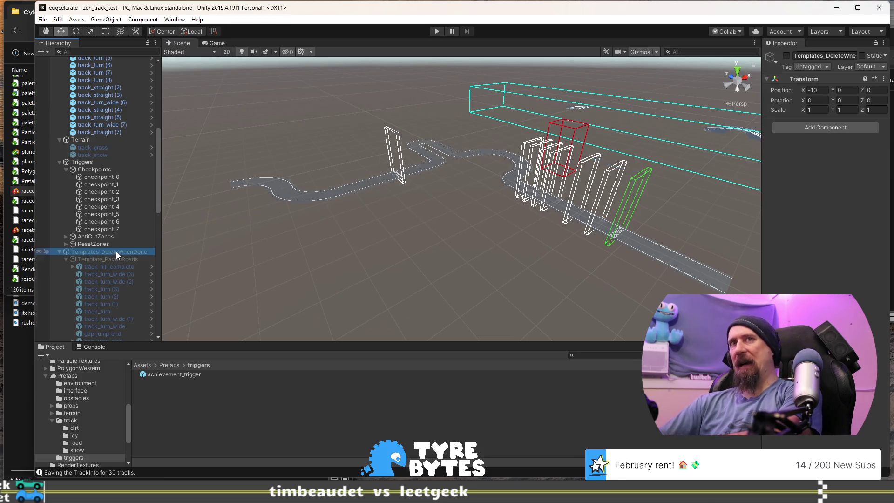
pyautogui.press('Delete')
# Collapse TrackLayout to reveal the Terrain and Triggers groups, and orbit to face the checkpoint boxes
pyautogui.scroll(7, 74, 239)
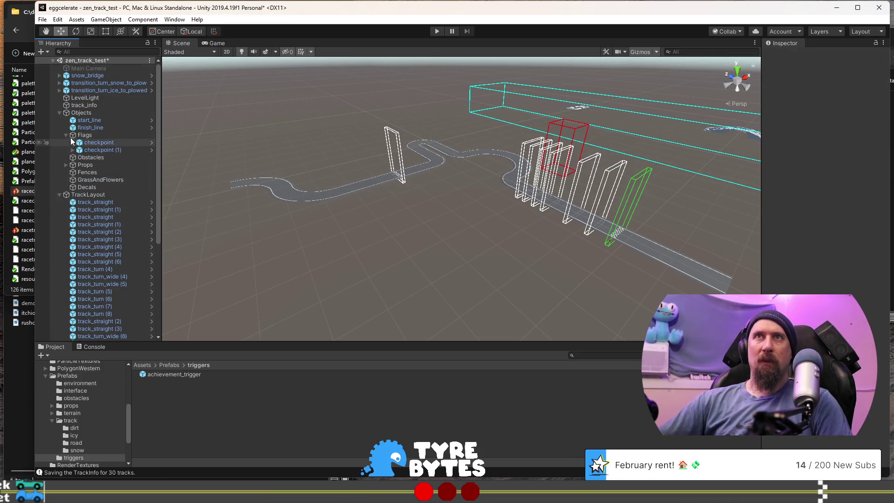
pyautogui.click(60, 195)
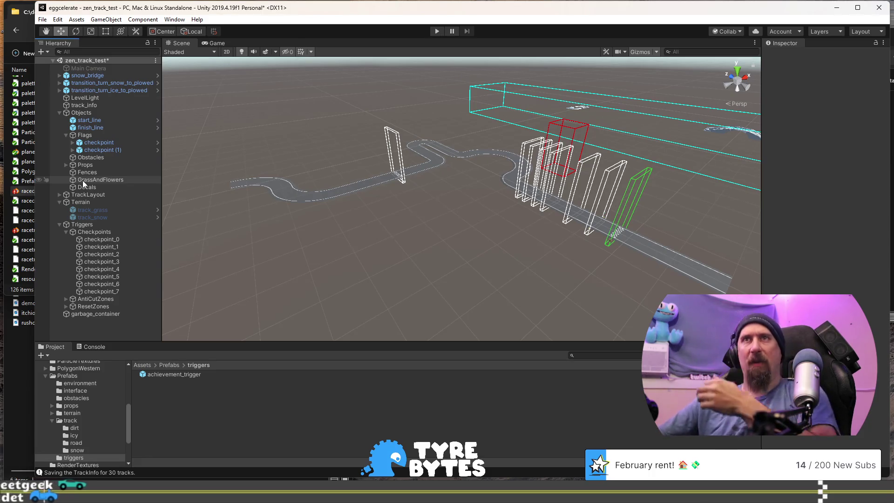
pyautogui.moveTo(298, 205)
pyautogui.mouseDown()
pyautogui.moveTo(450, 172)
pyautogui.moveTo(528, 216)
pyautogui.moveTo(511, 242)
pyautogui.moveTo(454, 240)
pyautogui.moveTo(180, 141)
pyautogui.mouseUp()
pyautogui.click(528, 217)
pyautogui.click(528, 216)
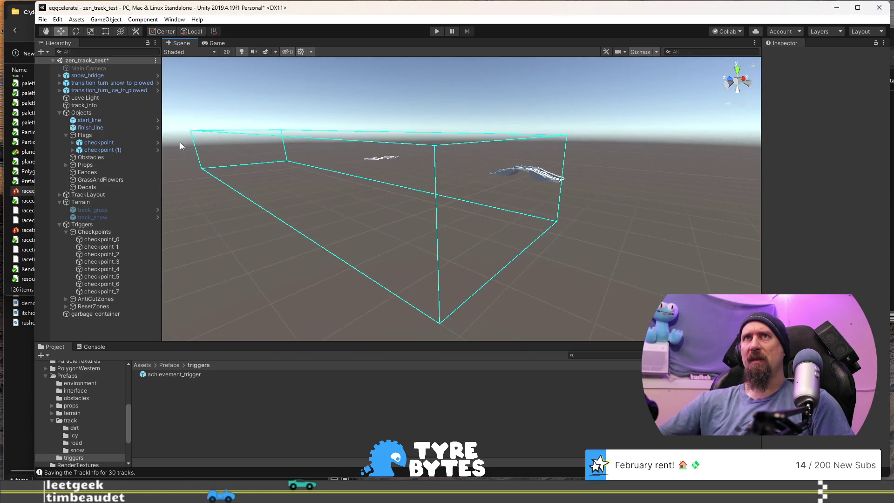
# Delete both snow/ice transition_turn pieces and the snow_bridge object
pyautogui.click(135, 84)
pyautogui.click(130, 90)
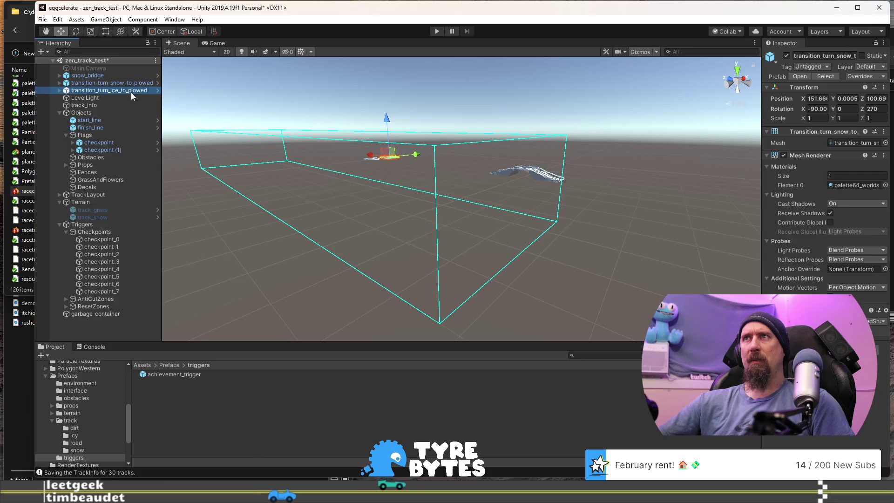
pyautogui.click(126, 83)
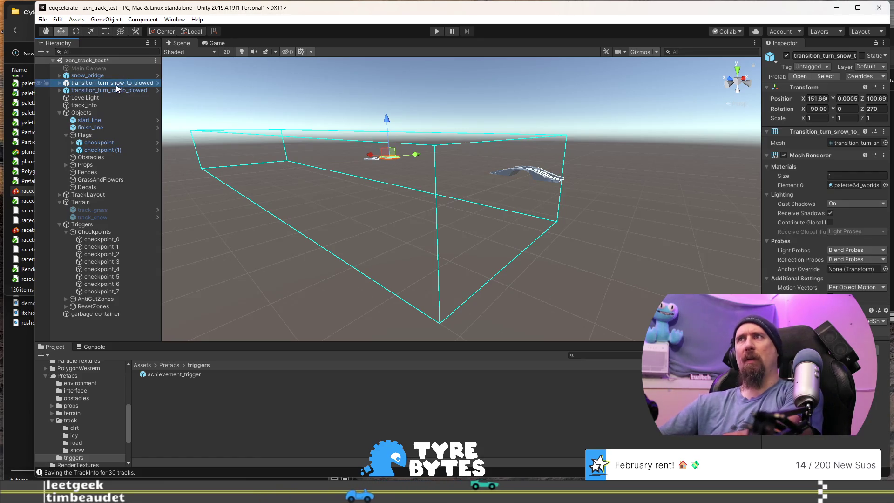
pyautogui.press('Delete')
pyautogui.click(91, 75)
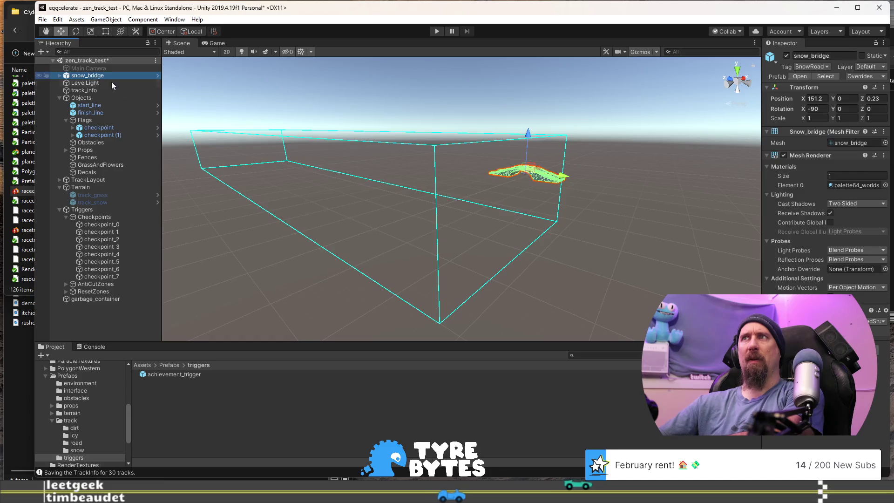
pyautogui.press('Delete')
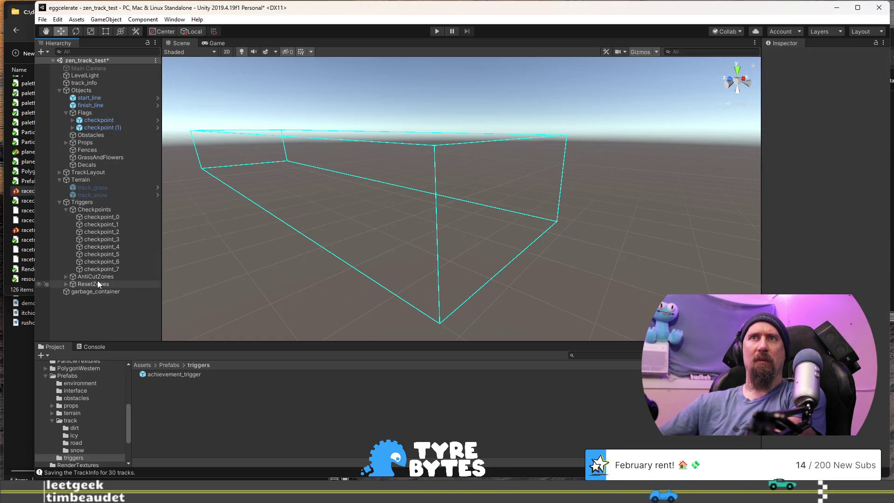
# Expand AntiCutZones and ResetZones to show the anticut and resetzone triggers
pyautogui.click(66, 276)
pyautogui.click(83, 284)
pyautogui.click(74, 292)
pyautogui.click(66, 291)
pyautogui.click(89, 299)
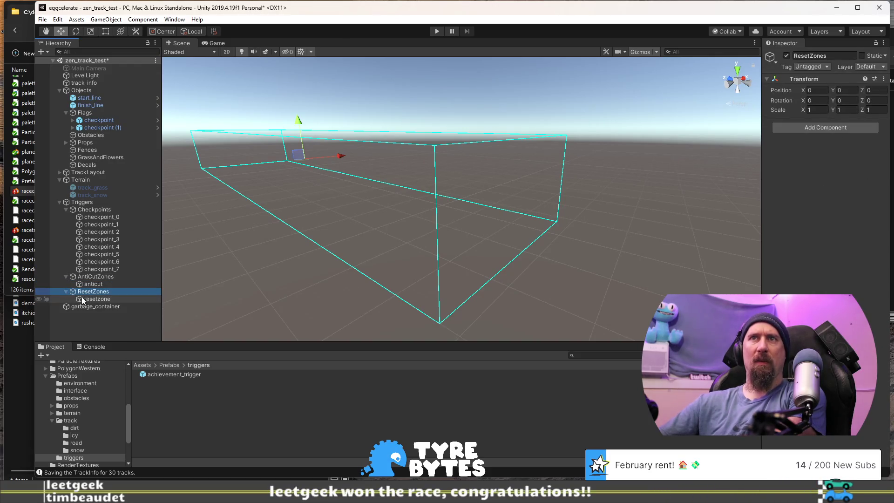
pyautogui.moveTo(278, 266)
pyautogui.mouseDown()
pyautogui.moveTo(349, 246)
pyautogui.moveTo(277, 222)
pyautogui.moveTo(326, 172)
pyautogui.moveTo(376, 236)
pyautogui.moveTo(410, 242)
pyautogui.mouseUp()
pyautogui.click(105, 284)
pyautogui.moveTo(486, 186)
pyautogui.mouseDown()
pyautogui.moveTo(300, 139)
pyautogui.moveTo(481, 201)
pyautogui.mouseUp()
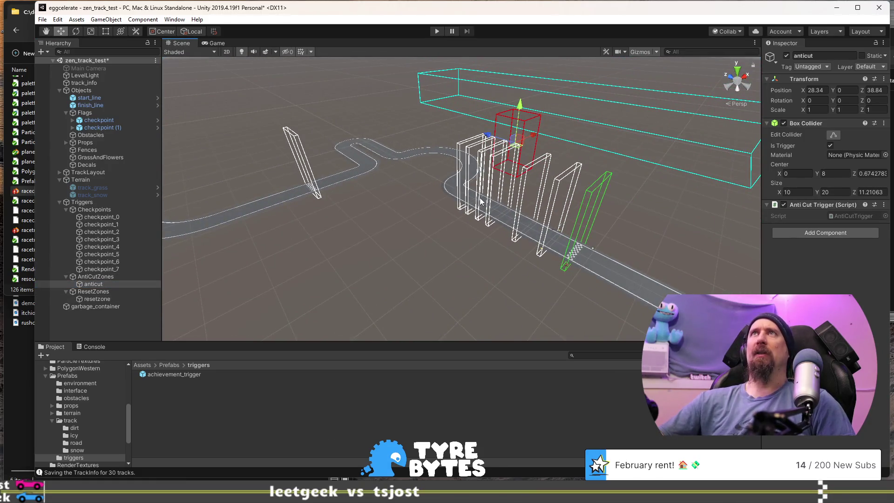
pyautogui.click(144, 187)
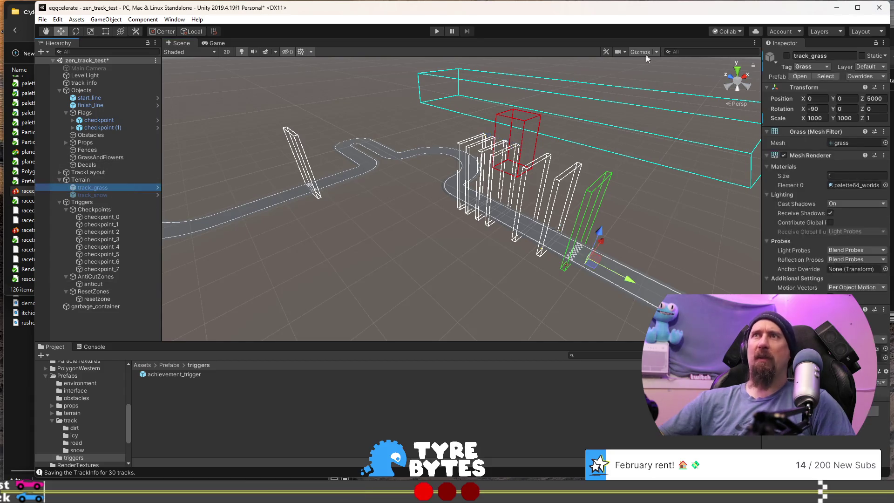
# Activate the track_grass terrain and delete the unused track_snow terrain
pyautogui.click(787, 56)
pyautogui.click(113, 195)
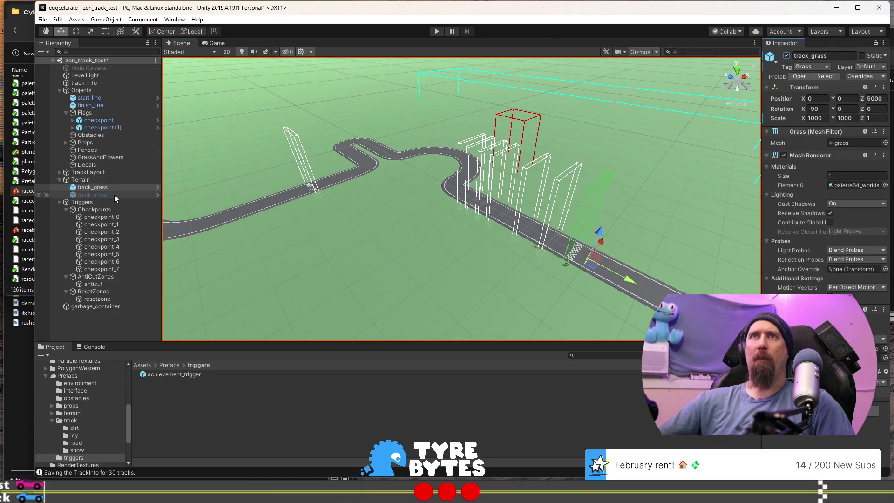
pyautogui.press('Delete')
# Select the two checkpoint flag objects together in the Hierarchy
pyautogui.moveTo(387, 192)
pyautogui.mouseDown()
pyautogui.moveTo(303, 171)
pyautogui.moveTo(550, 194)
pyautogui.moveTo(420, 226)
pyautogui.moveTo(359, 210)
pyautogui.mouseUp()
pyautogui.click(342, 213)
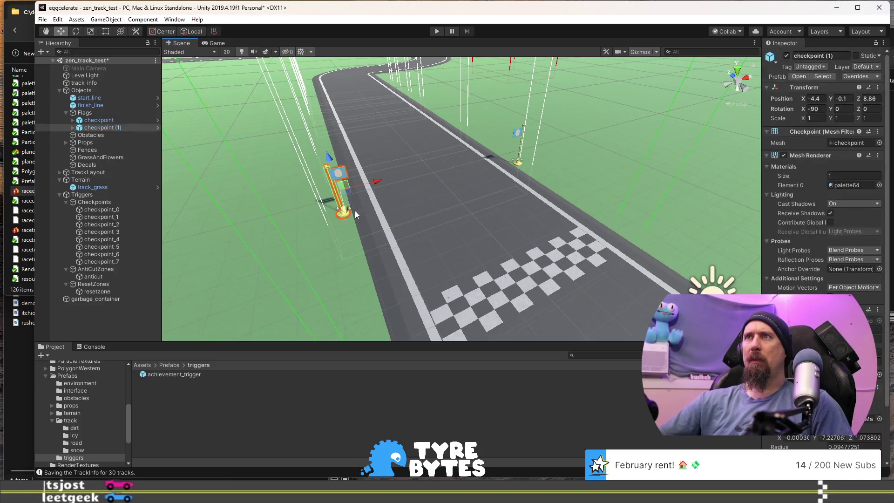
pyautogui.keyDown('shift'); pyautogui.click(515, 161); pyautogui.keyUp('shift')
pyautogui.moveTo(514, 161)
pyautogui.mouseDown()
pyautogui.moveTo(459, 148)
pyautogui.moveTo(511, 94)
pyautogui.mouseUp()
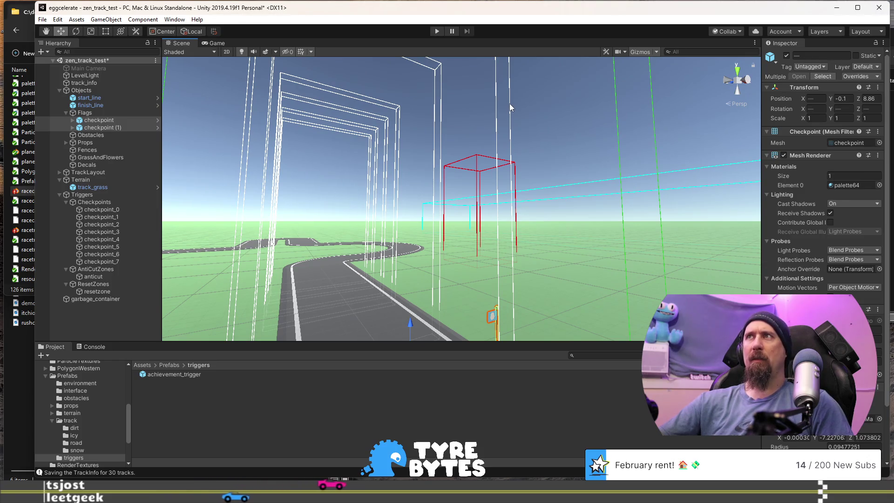
pyautogui.keyDown('shift'); pyautogui.click(510, 104); pyautogui.keyUp('shift')
pyautogui.moveTo(509, 104); pyautogui.dragTo(396, 210)
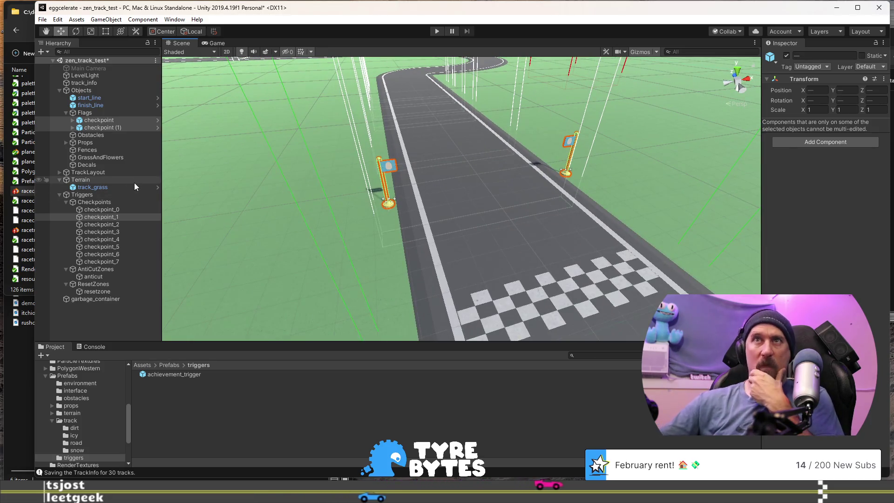
pyautogui.click(108, 219)
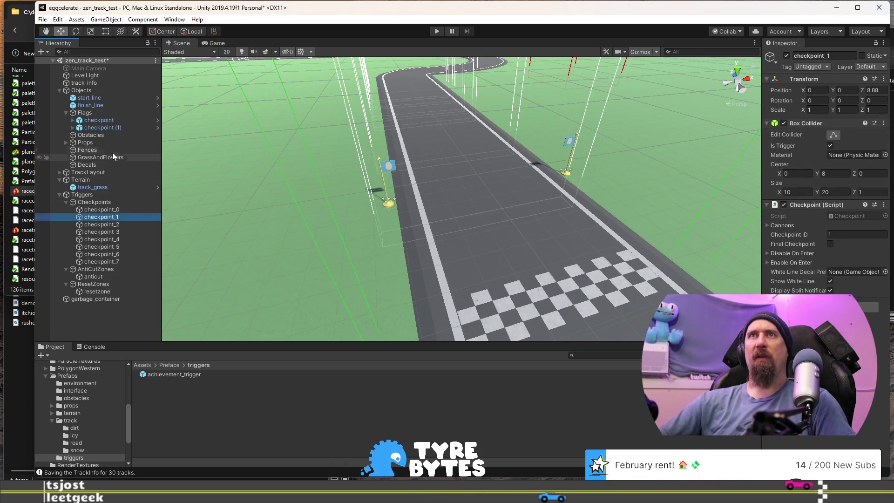
pyautogui.click(107, 120)
pyautogui.keyDown('shift'); pyautogui.click(108, 128); pyautogui.keyUp('shift')
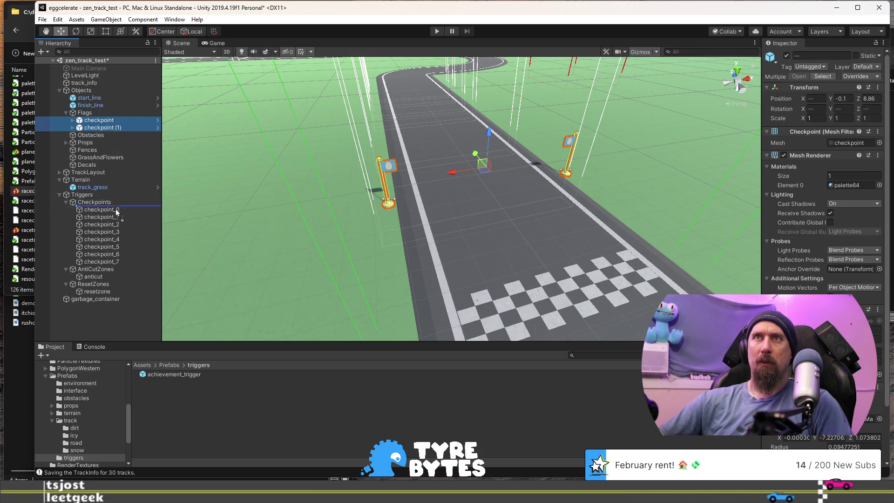
# Parent both checkpoint flags under checkpoint_1
pyautogui.moveTo(115, 219); pyautogui.dragTo(115, 219)
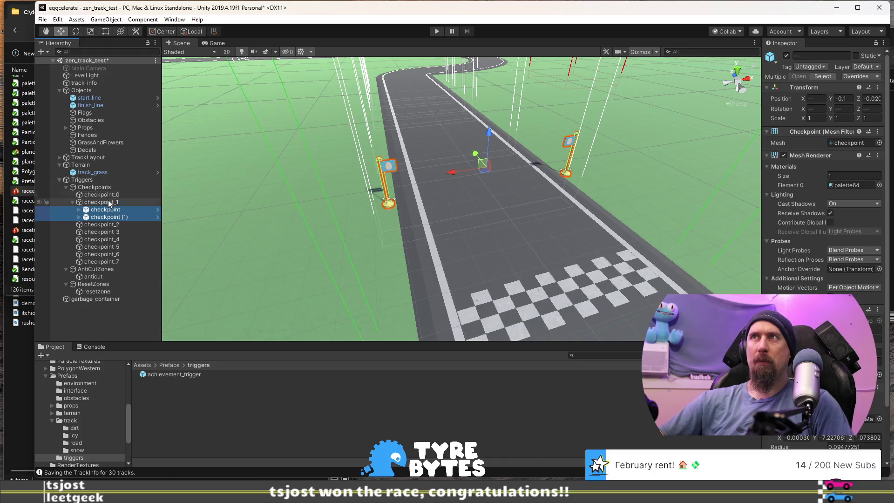
pyautogui.click(108, 203)
pyautogui.press('w')
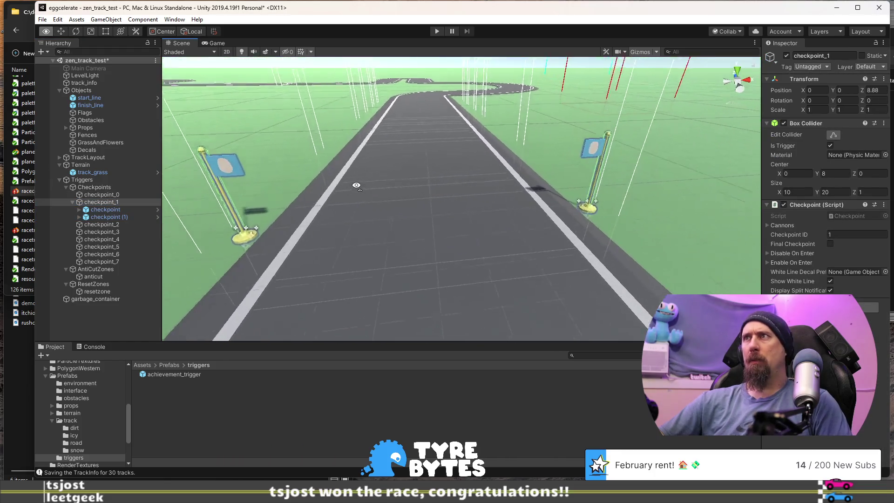
pyautogui.press('s')
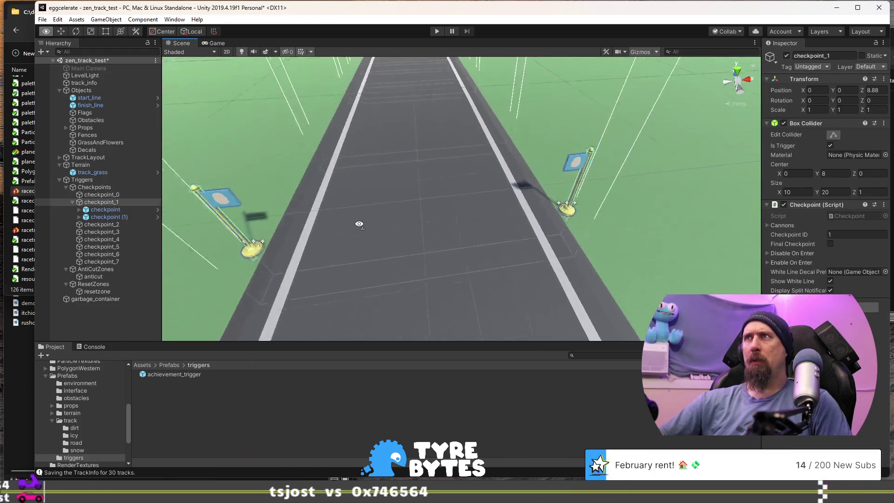
# Set the right flag's Position X to 4.4 and both flags' Z to 0
pyautogui.click(287, 241)
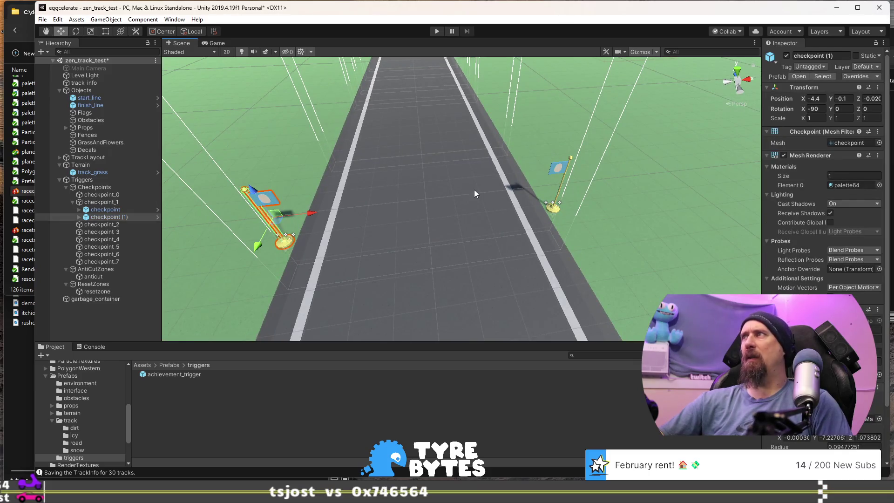
pyautogui.click(554, 212)
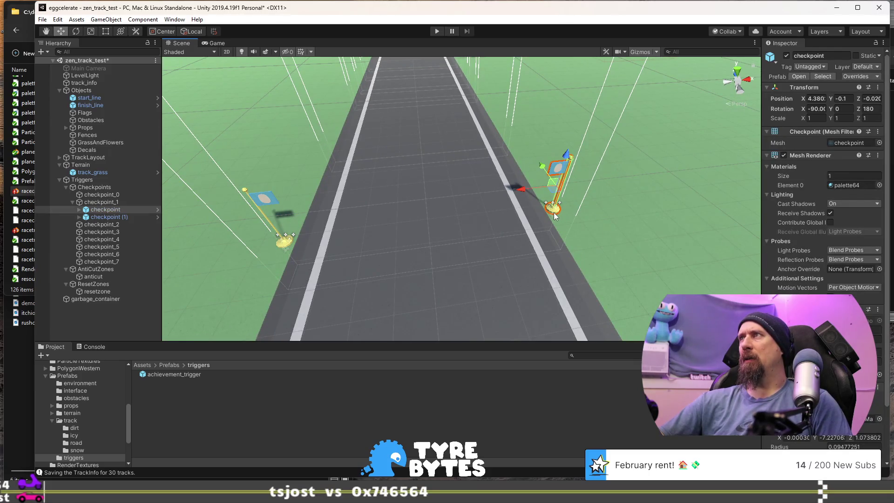
pyautogui.click(820, 99)
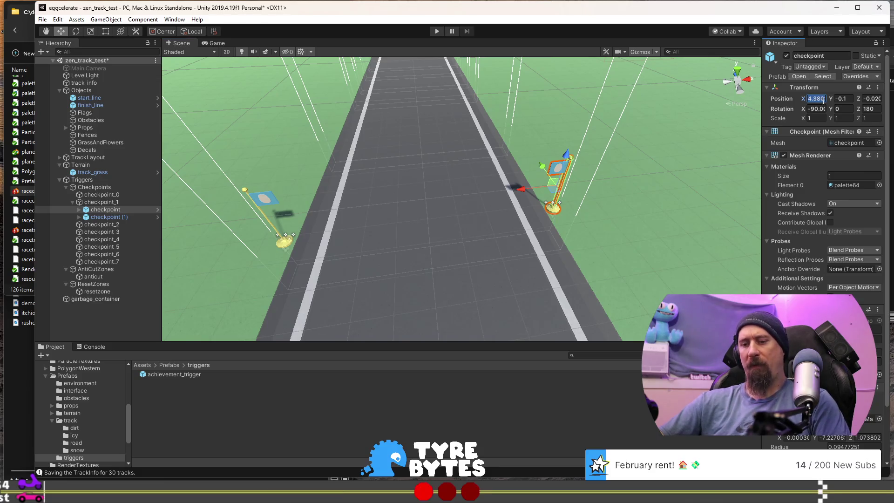
pyautogui.write('4.4')
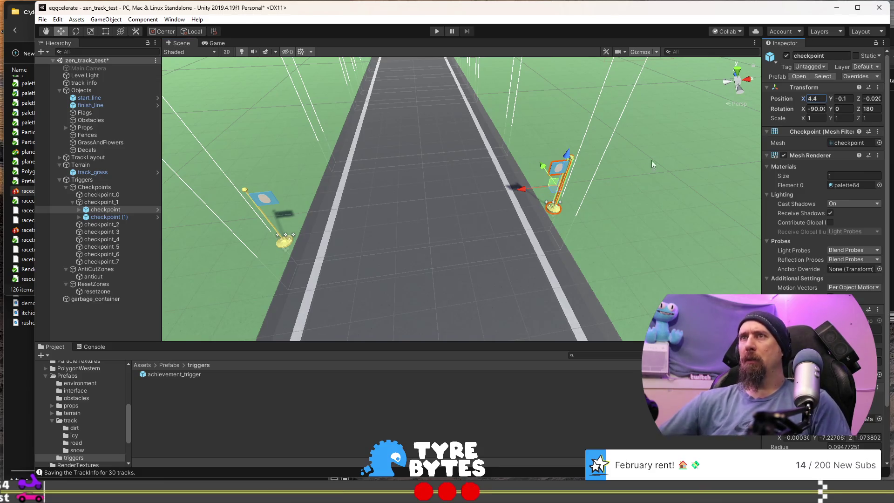
pyautogui.click(287, 243)
pyautogui.click(870, 100)
pyautogui.write('0')
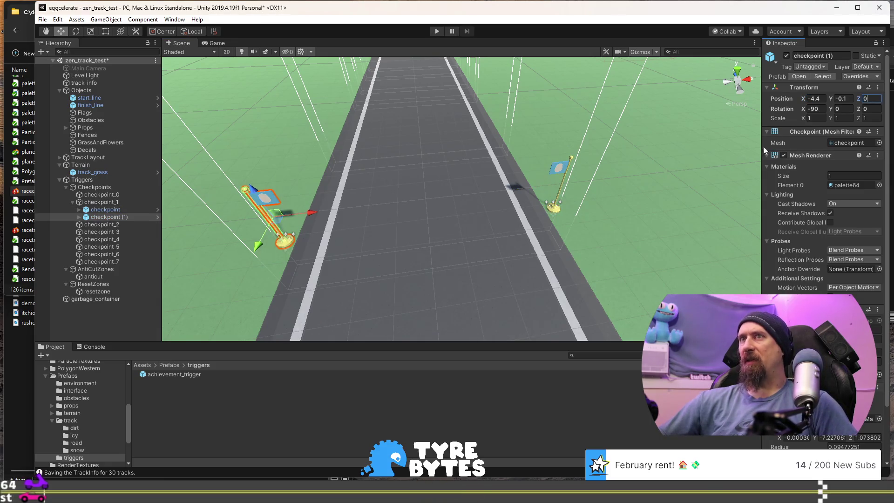
pyautogui.click(559, 209)
pyautogui.write('0')
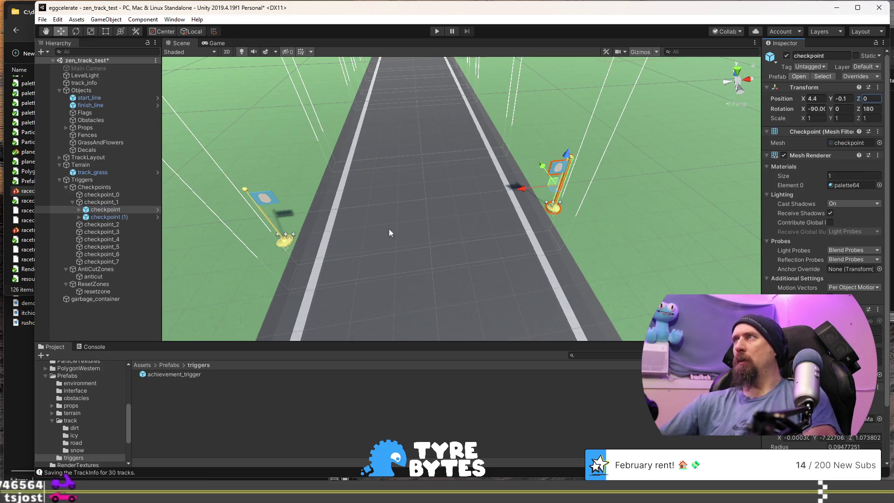
pyautogui.click(281, 243)
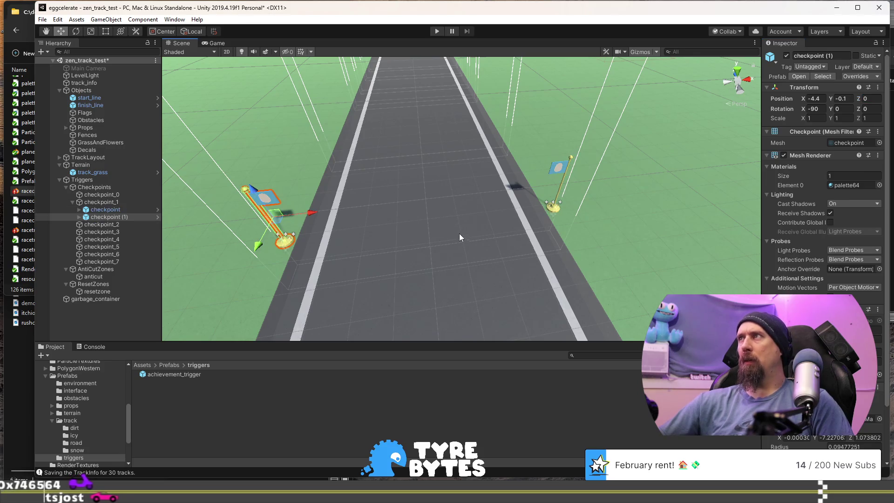
# Select checkpoint_1 and browse to the Prefabs/triggers folder in the Project window
pyautogui.click(610, 145)
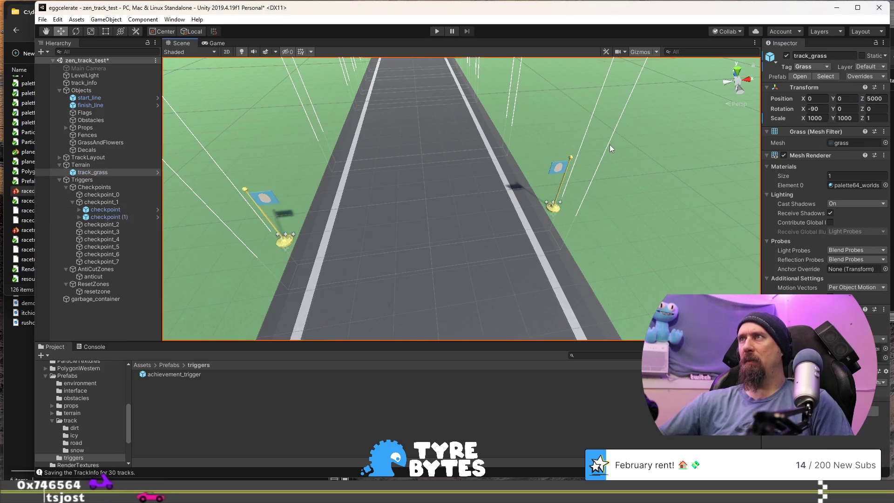
pyautogui.click(134, 202)
pyautogui.moveTo(279, 196)
pyautogui.mouseDown()
pyautogui.moveTo(407, 194)
pyautogui.moveTo(479, 208)
pyautogui.moveTo(225, 253)
pyautogui.mouseUp()
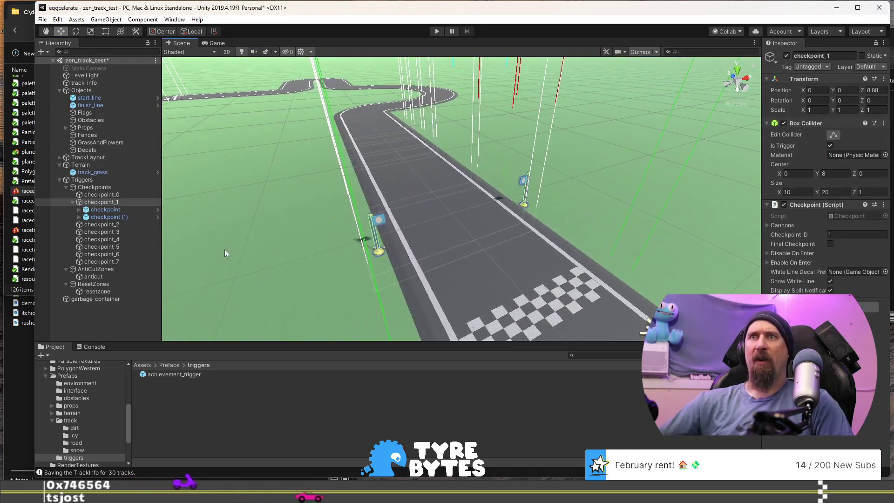
pyautogui.click(168, 366)
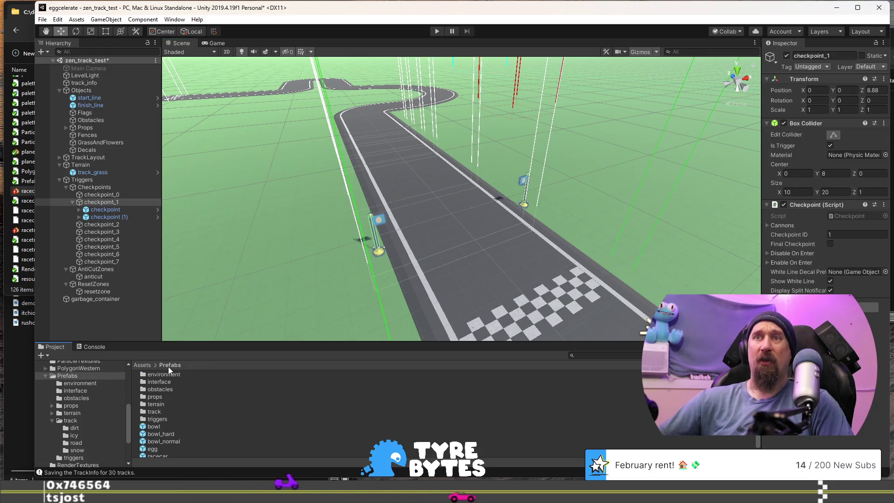
pyautogui.click(157, 420)
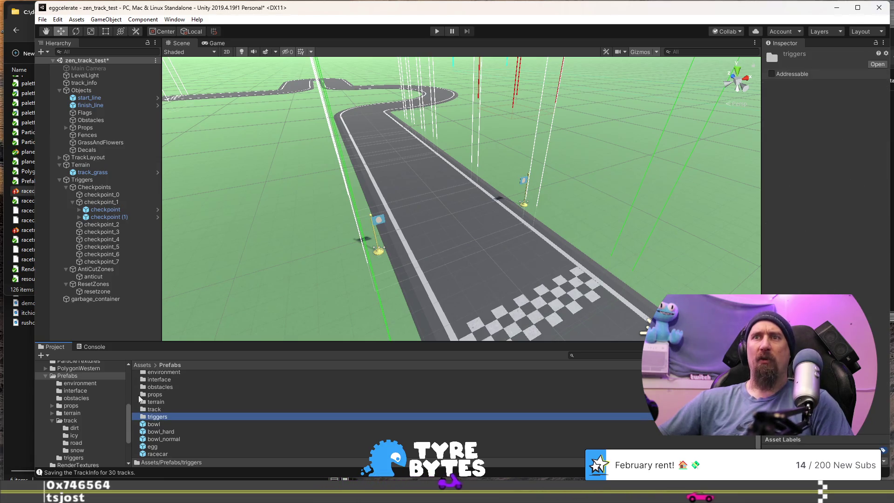
pyautogui.doubleClick(155, 417)
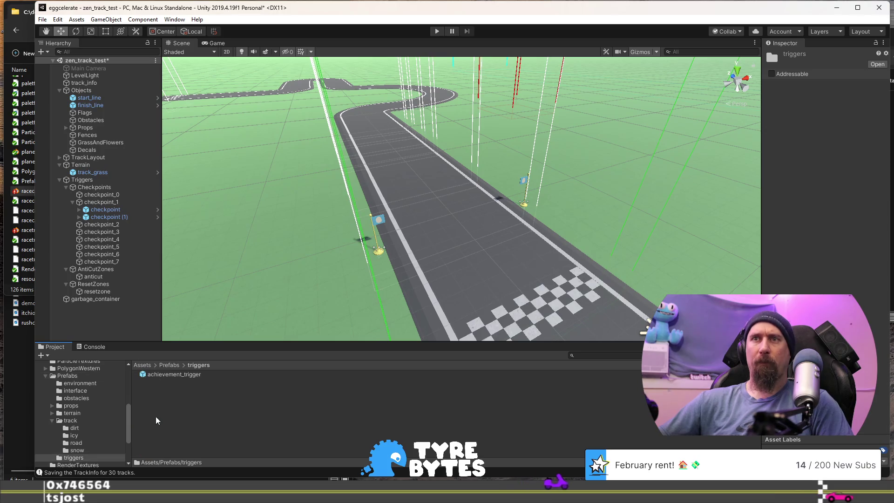
# Save checkpoint_1 as a prefab named checkpoint_trigger in the triggers folder
pyautogui.click(103, 203)
pyautogui.moveTo(90, 201); pyautogui.dragTo(221, 358)
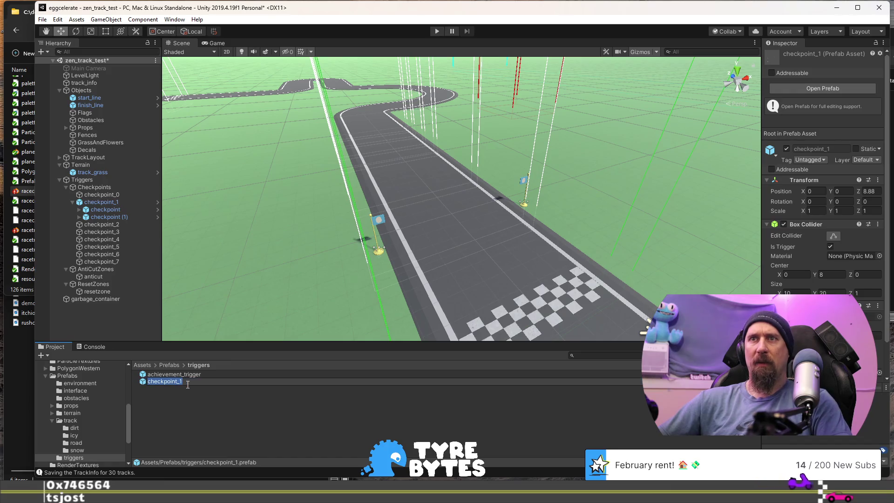
pyautogui.press('BackSpace')
pyautogui.press('BackSpace')
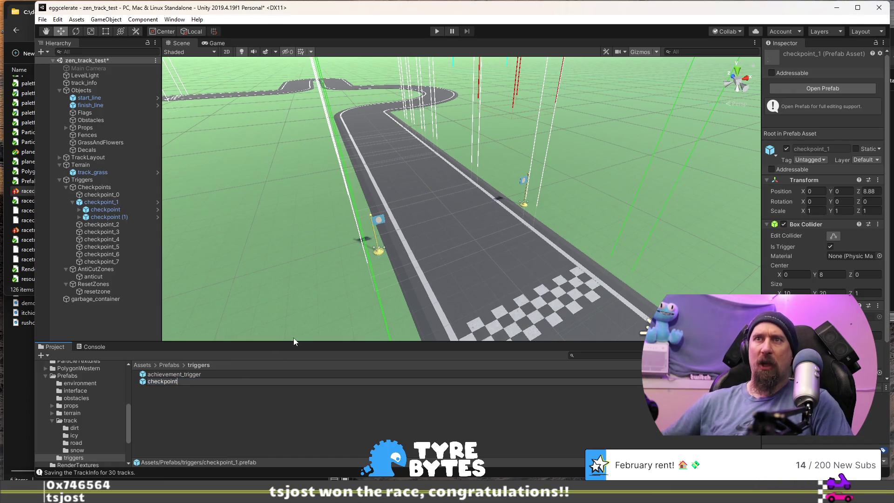
pyautogui.write('_trigger')
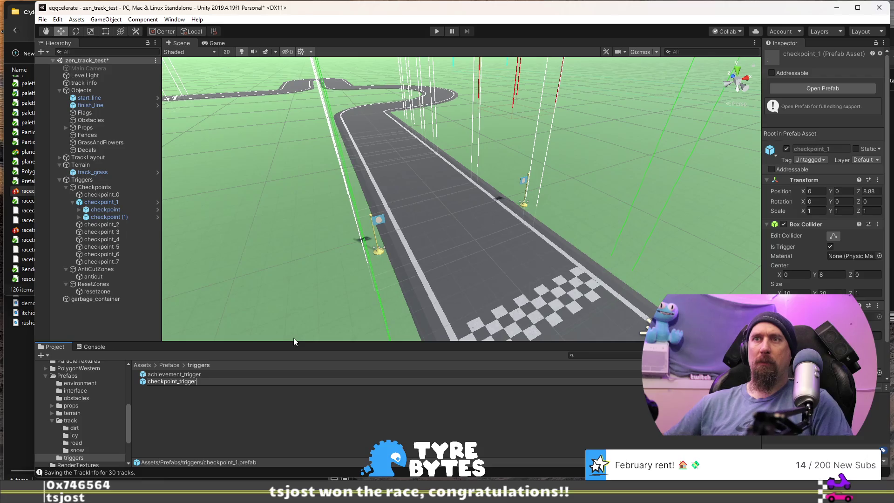
pyautogui.press('Return')
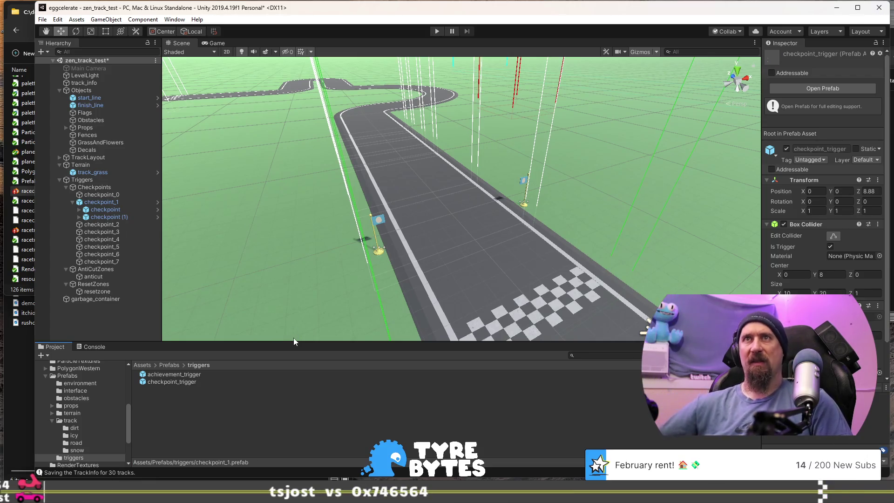
# Delete checkpoint_2 through checkpoint_6, leaving checkpoint_7 in place
pyautogui.moveTo(366, 207)
pyautogui.mouseDown()
pyautogui.moveTo(345, 201)
pyautogui.moveTo(420, 236)
pyautogui.mouseUp()
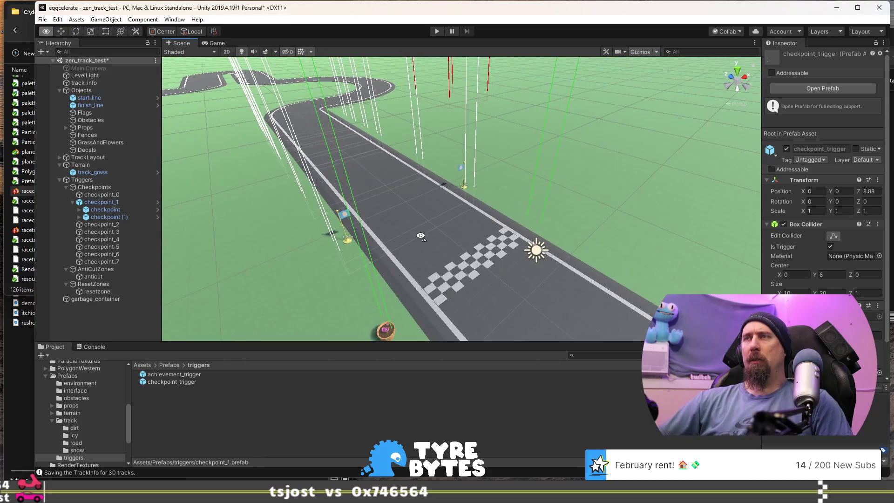
pyautogui.moveTo(381, 182)
pyautogui.mouseDown()
pyautogui.moveTo(491, 217)
pyautogui.moveTo(455, 138)
pyautogui.mouseUp()
pyautogui.click(449, 114)
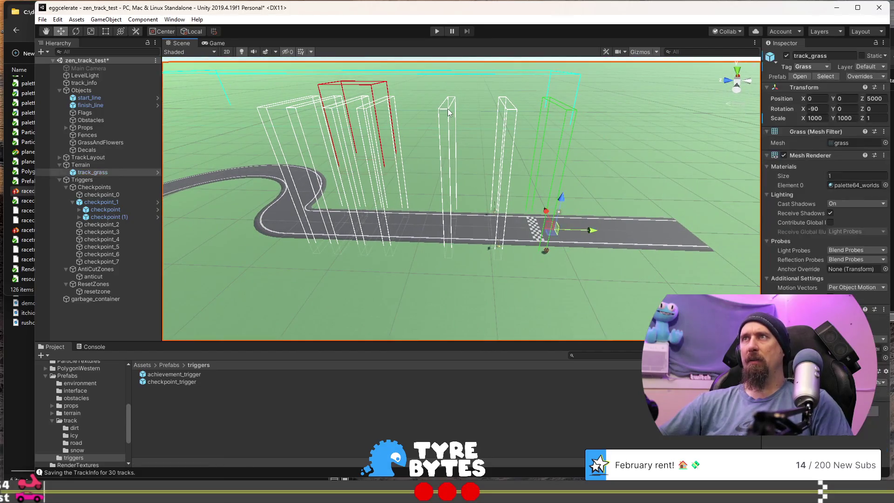
pyautogui.click(124, 225)
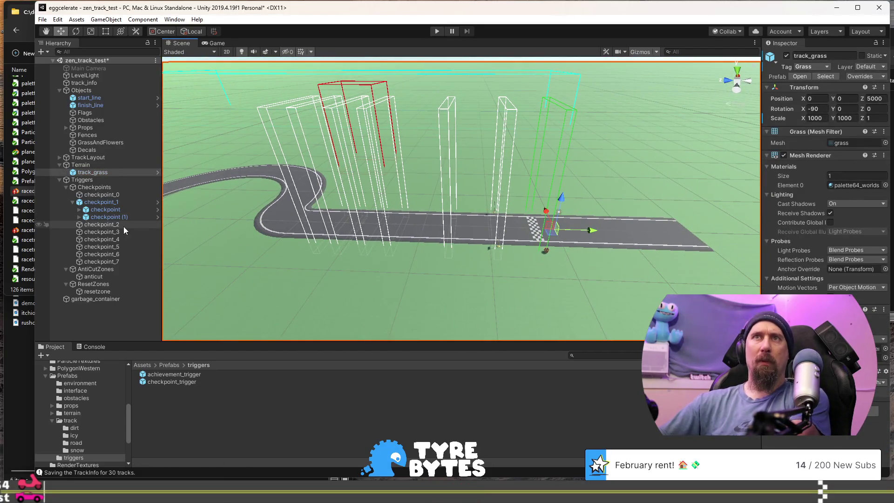
pyautogui.press('Delete')
pyautogui.click(113, 224)
pyautogui.press('Delete')
pyautogui.click(112, 226)
pyautogui.press('Delete')
pyautogui.click(111, 225)
pyautogui.press('Delete')
pyautogui.click(112, 224)
pyautogui.press('Delete')
pyautogui.click(116, 224)
pyautogui.moveTo(306, 268)
pyautogui.mouseDown()
pyautogui.moveTo(280, 261)
pyautogui.moveTo(313, 238)
pyautogui.mouseUp()
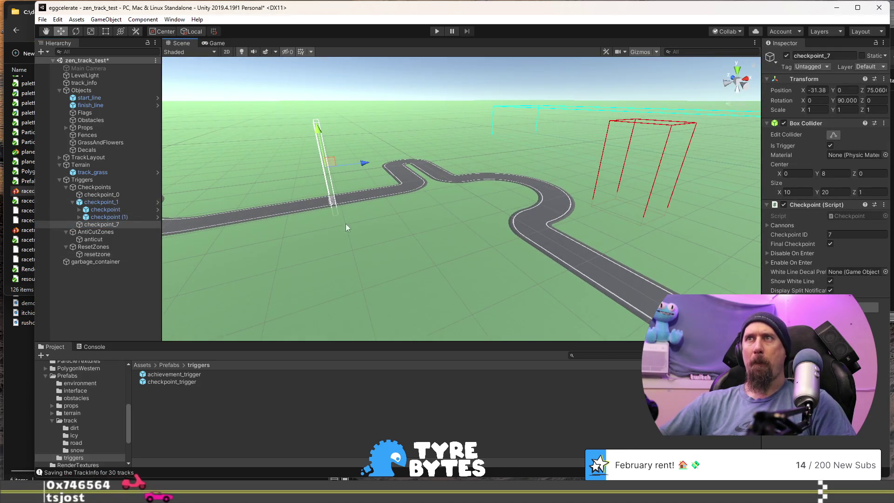
# Duplicate checkpoint_1 and slide the copy toward the checkered line
pyautogui.press('f')
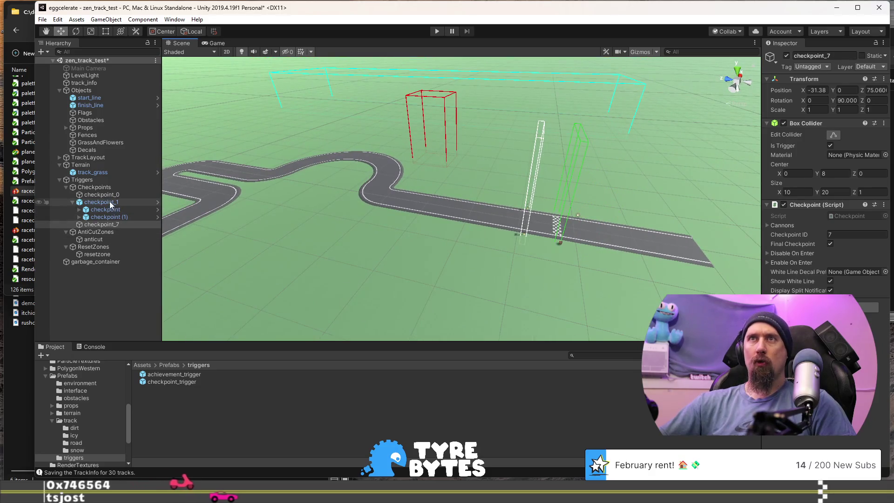
pyautogui.click(102, 203)
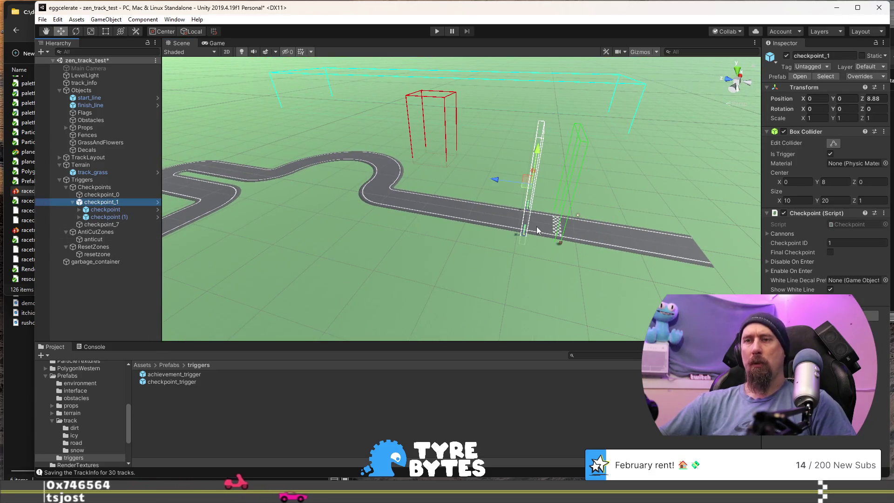
pyautogui.hotkey('ctrl', 'd')
pyautogui.moveTo(487, 182); pyautogui.dragTo(302, 189)
pyautogui.moveTo(474, 155)
pyautogui.mouseDown()
pyautogui.moveTo(329, 152)
pyautogui.moveTo(231, 216)
pyautogui.mouseUp()
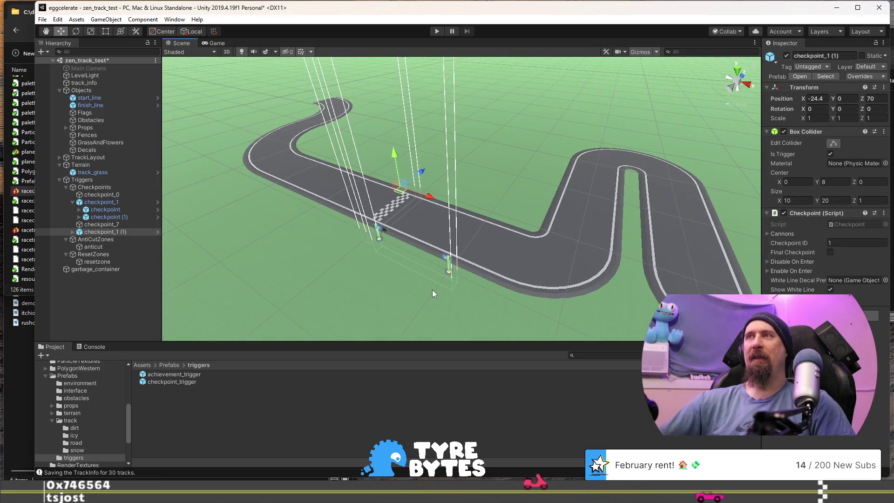
# Rotate the copy to Y -90 and place it across the track
pyautogui.press('z')
pyautogui.press('r')
pyautogui.press('e')
pyautogui.press('w')
pyautogui.press('e')
pyautogui.moveTo(410, 285)
pyautogui.mouseDown()
pyautogui.moveTo(460, 270)
pyautogui.moveTo(536, 215)
pyautogui.mouseUp()
pyautogui.press('w')
pyautogui.moveTo(417, 259)
pyautogui.mouseDown()
pyautogui.moveTo(429, 223)
pyautogui.moveTo(340, 219)
pyautogui.moveTo(348, 232)
pyautogui.mouseUp()
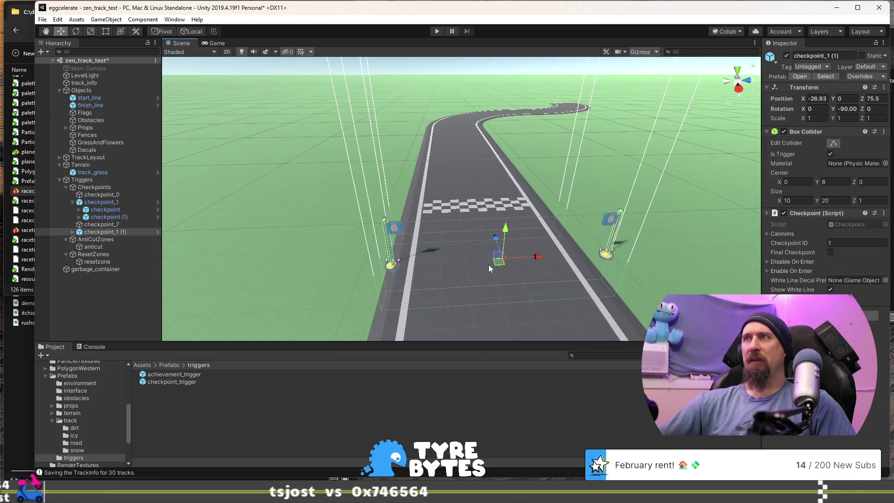
pyautogui.moveTo(502, 261); pyautogui.dragTo(487, 252)
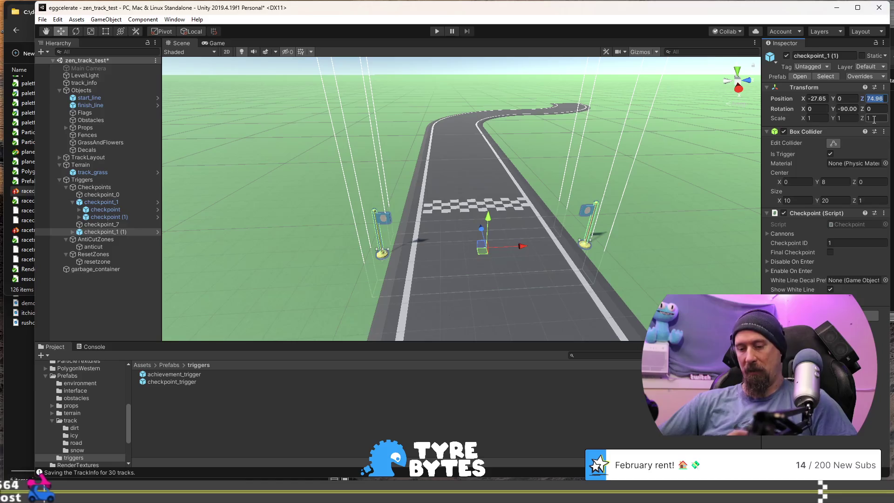
# Set the copy's Position Z to 75 and X to -27
pyautogui.write('75')
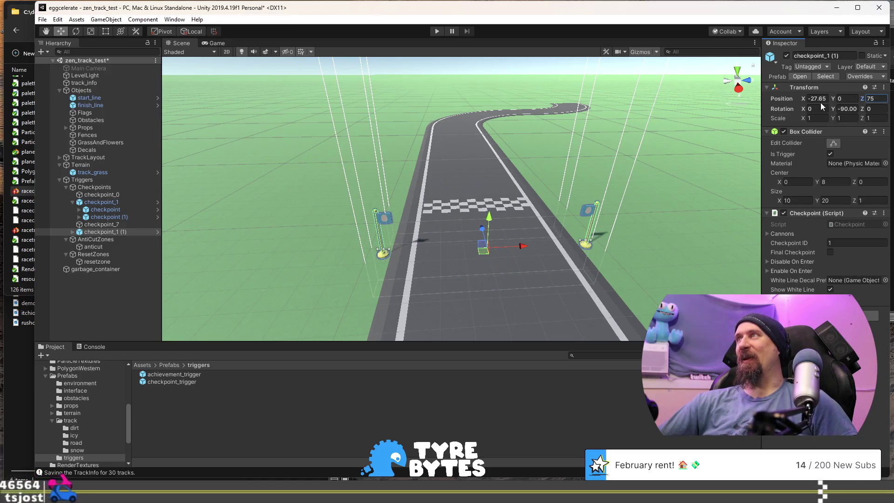
pyautogui.click(822, 99)
pyautogui.write('-')
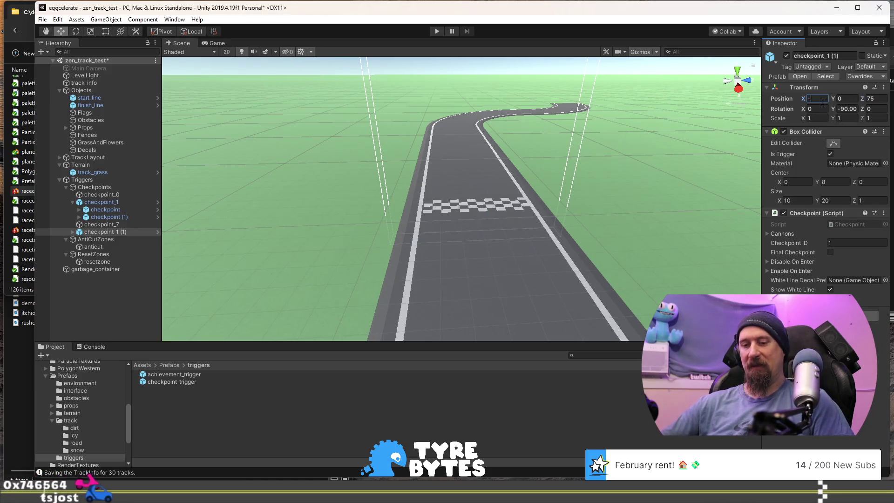
pyautogui.write('27')
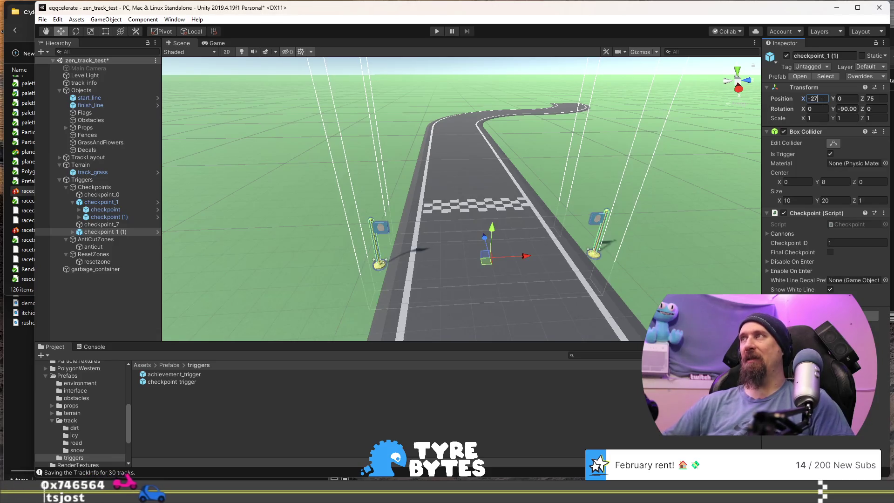
pyautogui.moveTo(663, 165)
pyautogui.mouseDown()
pyautogui.moveTo(628, 211)
pyautogui.moveTo(429, 177)
pyautogui.mouseUp()
pyautogui.click(456, 173)
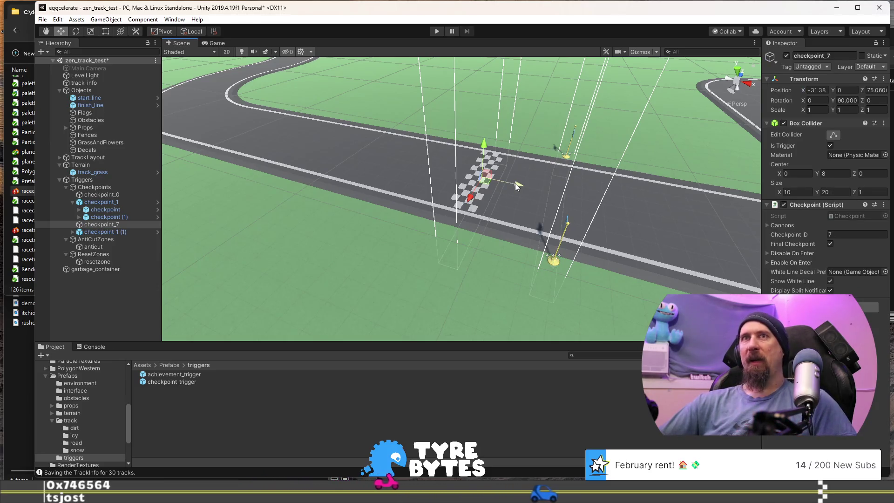
# Shift the finish line to X -27
pyautogui.click(471, 204)
pyautogui.moveTo(447, 173)
pyautogui.mouseDown()
pyautogui.moveTo(529, 186)
pyautogui.moveTo(520, 185)
pyautogui.moveTo(497, 258)
pyautogui.moveTo(519, 228)
pyautogui.moveTo(525, 280)
pyautogui.moveTo(470, 214)
pyautogui.mouseUp()
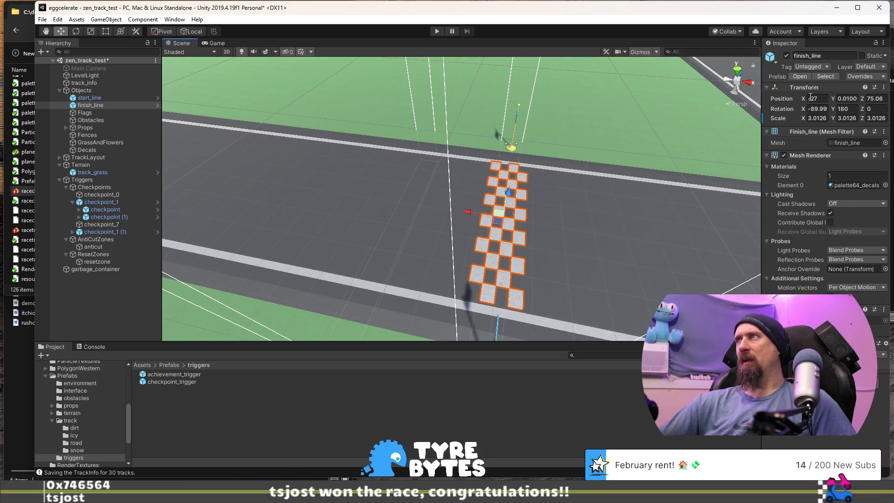
pyautogui.click(533, 91)
pyautogui.moveTo(536, 91)
pyautogui.mouseDown()
pyautogui.moveTo(524, 58)
pyautogui.moveTo(500, 116)
pyautogui.mouseUp()
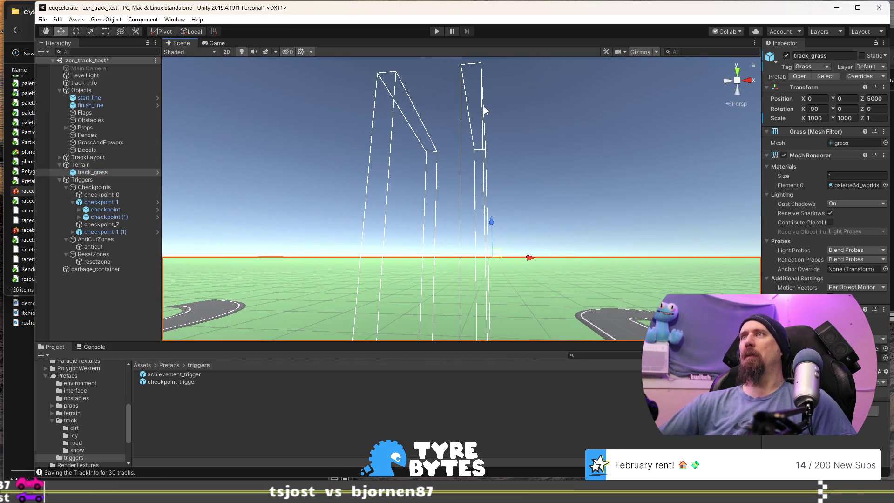
pyautogui.click(485, 107)
# Frame the view on checkpoint_1 (1) and select the finish line
pyautogui.click(128, 203)
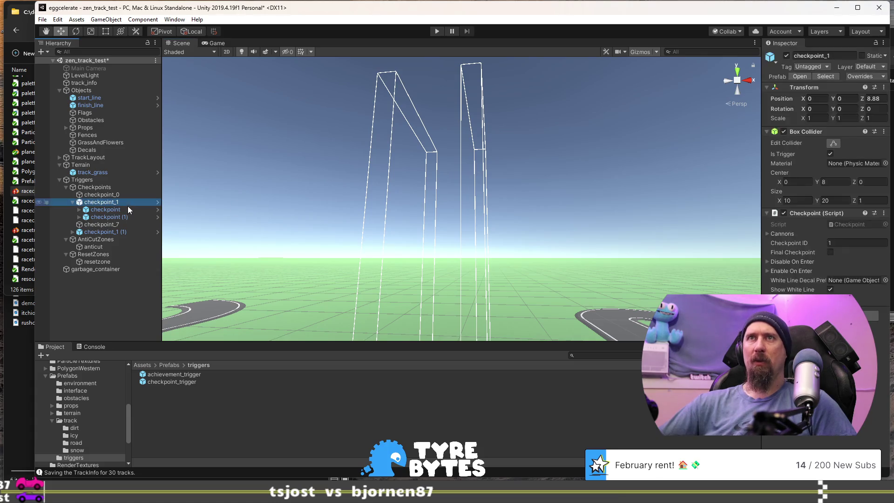
pyautogui.click(121, 224)
pyautogui.click(125, 231)
pyautogui.doubleClick(124, 231)
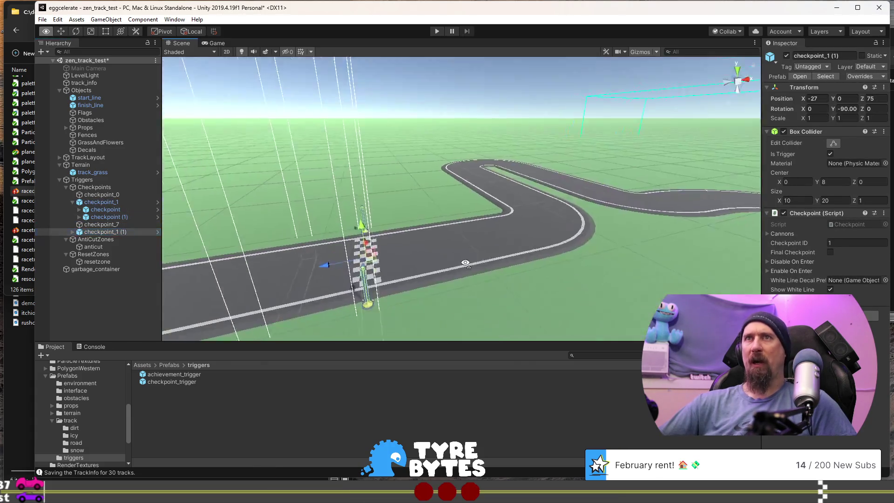
pyautogui.moveTo(451, 247); pyautogui.dragTo(435, 219)
pyautogui.scroll(8, 436, 219)
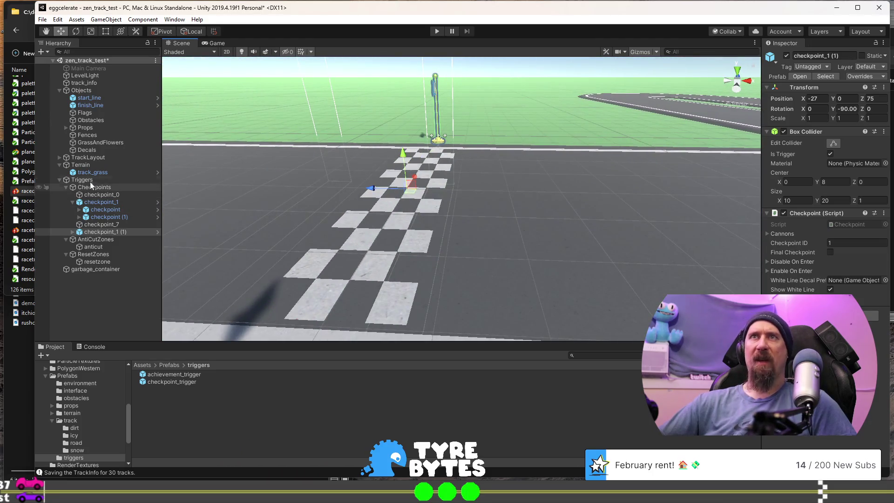
pyautogui.click(98, 105)
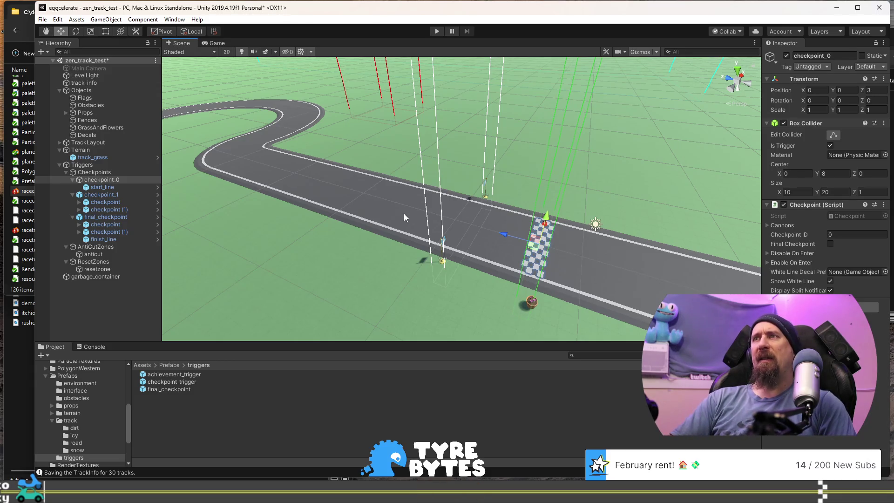
pyautogui.moveTo(404, 213)
pyautogui.mouseDown()
pyautogui.moveTo(326, 188)
pyautogui.moveTo(491, 213)
pyautogui.mouseUp()
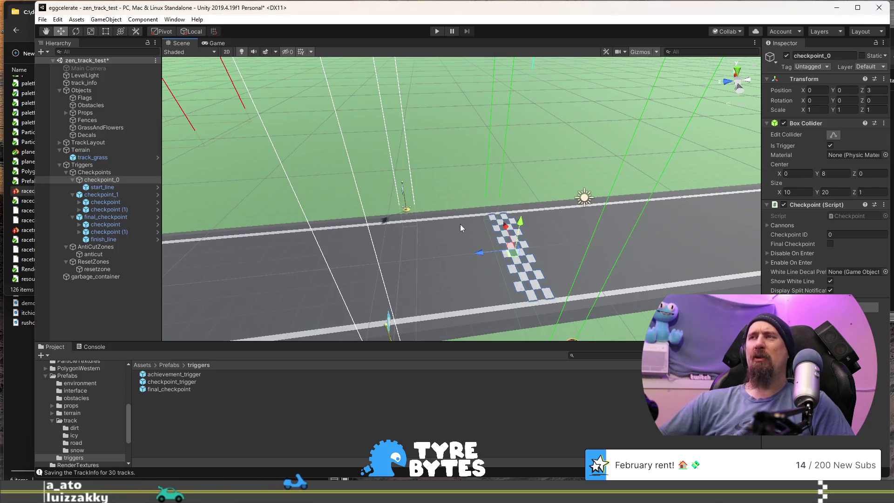
pyautogui.moveTo(420, 214); pyautogui.dragTo(448, 228)
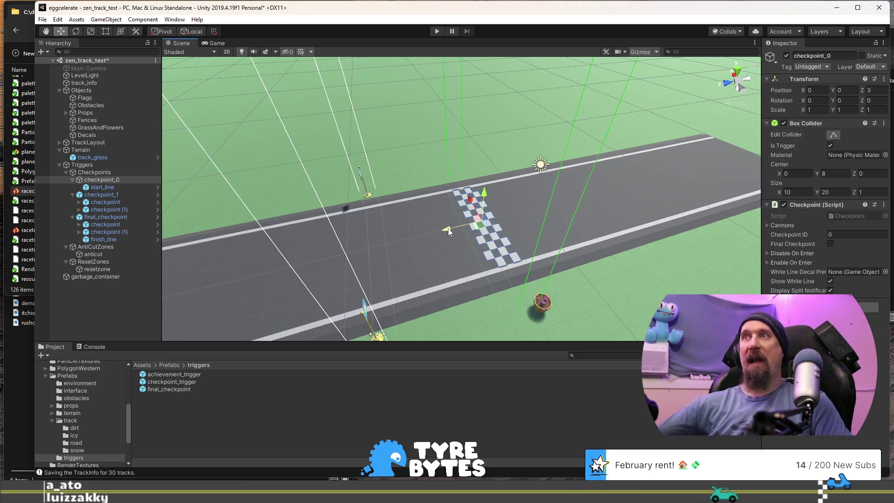
pyautogui.moveTo(448, 228)
pyautogui.mouseDown()
pyautogui.moveTo(424, 222)
pyautogui.moveTo(420, 195)
pyautogui.moveTo(310, 201)
pyautogui.mouseUp()
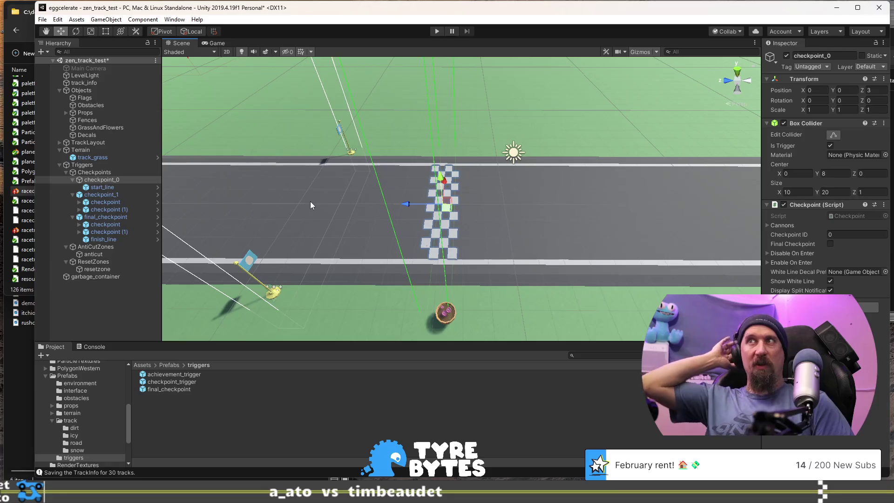
pyautogui.moveTo(311, 205)
pyautogui.mouseDown()
pyautogui.moveTo(290, 217)
pyautogui.moveTo(257, 199)
pyautogui.moveTo(492, 212)
pyautogui.moveTo(442, 195)
pyautogui.moveTo(507, 221)
pyautogui.moveTo(446, 197)
pyautogui.moveTo(559, 225)
pyautogui.moveTo(499, 193)
pyautogui.mouseUp()
pyautogui.hotkey('ctrl', 'z')
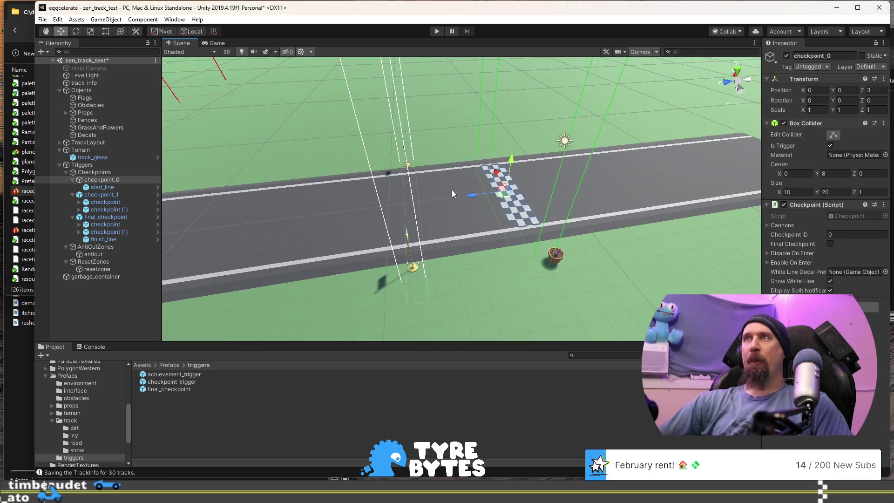
pyautogui.click(415, 271)
# Duplicate checkpoint_1's two flag posts and nest the copies under checkpoint_0
pyautogui.moveTo(415, 268); pyautogui.dragTo(423, 196)
pyautogui.click(105, 202)
pyautogui.keyDown('shift'); pyautogui.click(116, 210); pyautogui.keyUp('shift')
pyautogui.hotkey('ctrl', 'd')
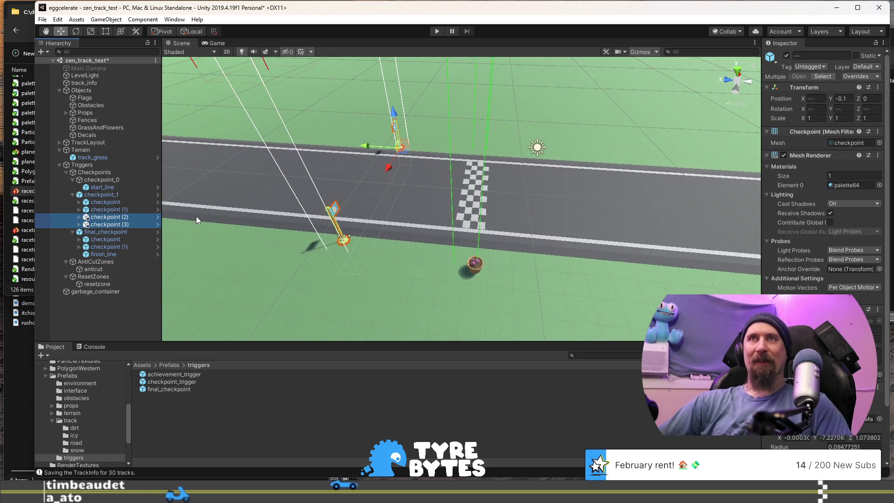
pyautogui.moveTo(374, 157); pyautogui.dragTo(443, 163)
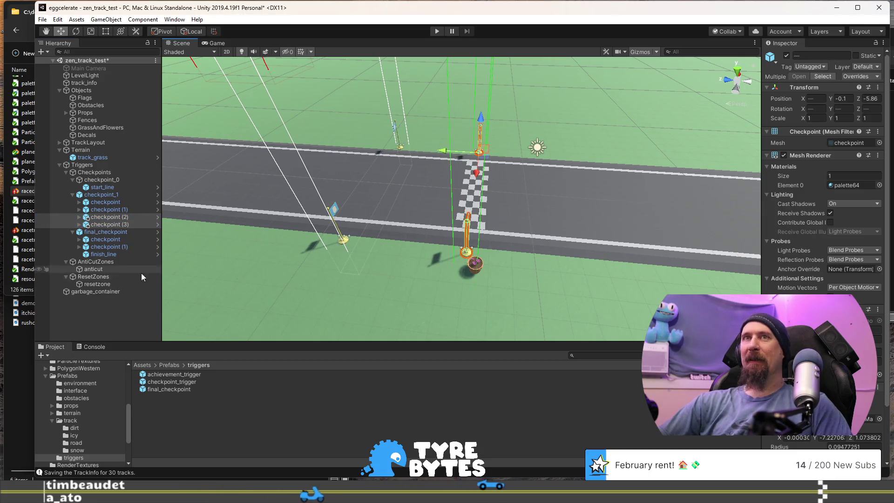
pyautogui.moveTo(111, 221); pyautogui.dragTo(103, 181)
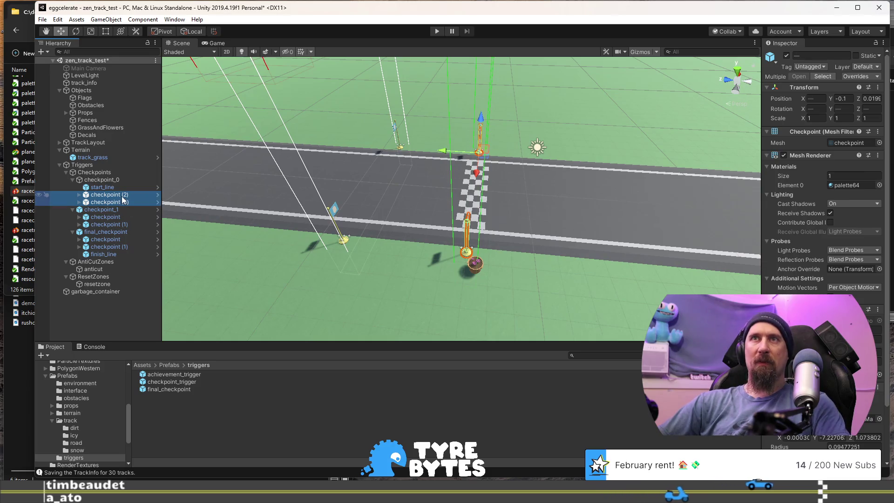
# Rename the copied markers to checkpoint and checkpoint (1)
pyautogui.click(109, 195)
pyautogui.press('F2')
pyautogui.press('BackSpace')
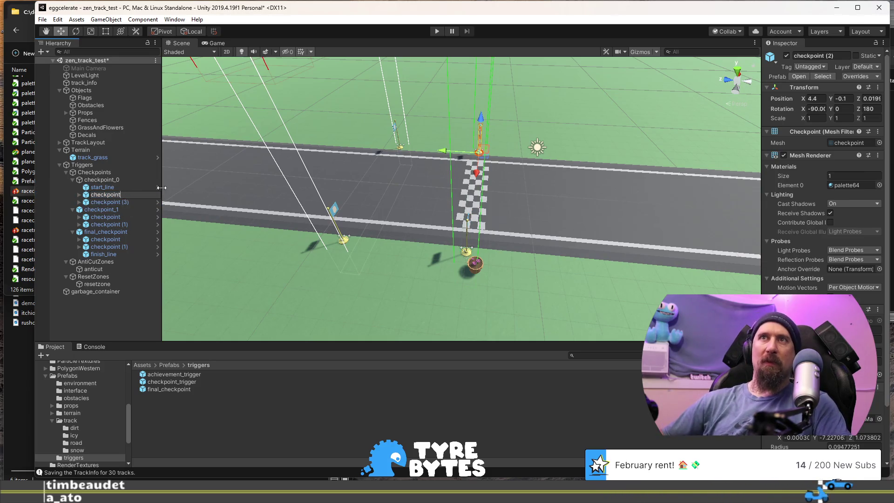
pyautogui.press('Return')
pyautogui.press('Down')
pyautogui.press('F2')
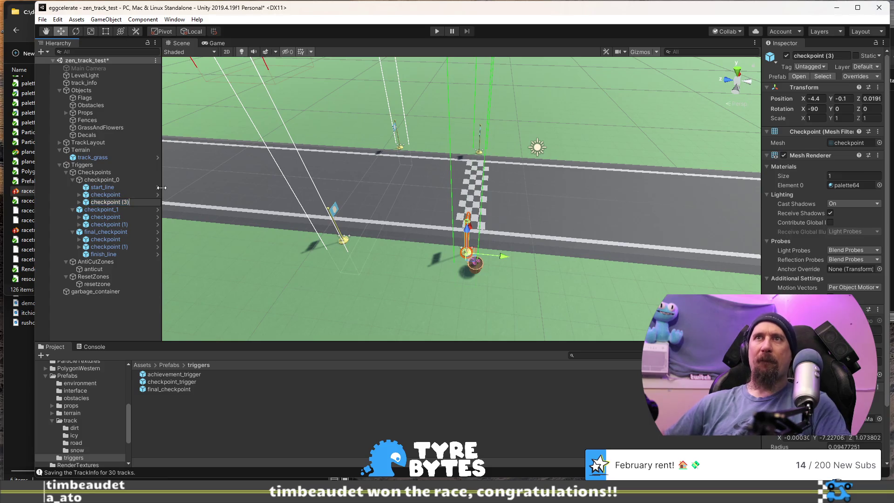
pyautogui.write('1)')
pyautogui.press('Return')
# Frame the start line and compare checkpoint_0's settings with checkpoint_1's
pyautogui.moveTo(480, 216)
pyautogui.keyDown('alt'); pyautogui.mouseDown()
pyautogui.moveTo(483, 197)
pyautogui.moveTo(327, 200)
pyautogui.mouseUp(); pyautogui.keyUp('alt')
pyautogui.click(328, 214)
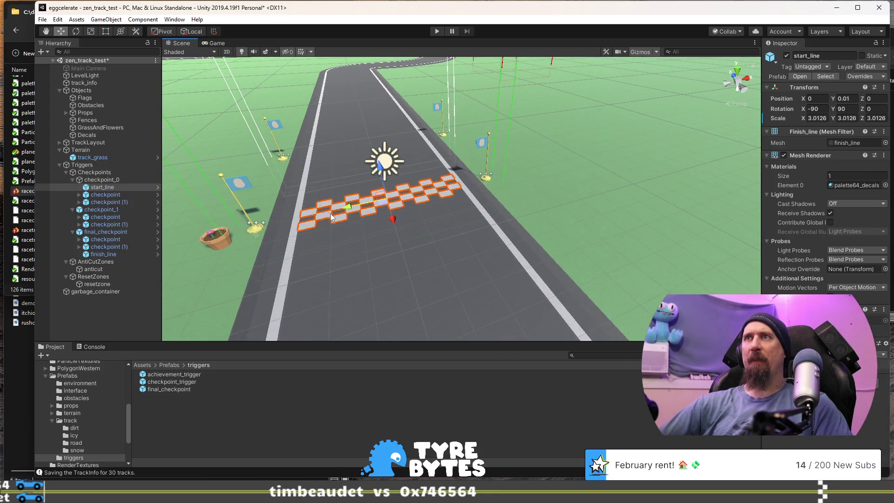
pyautogui.press('f')
pyautogui.click(108, 180)
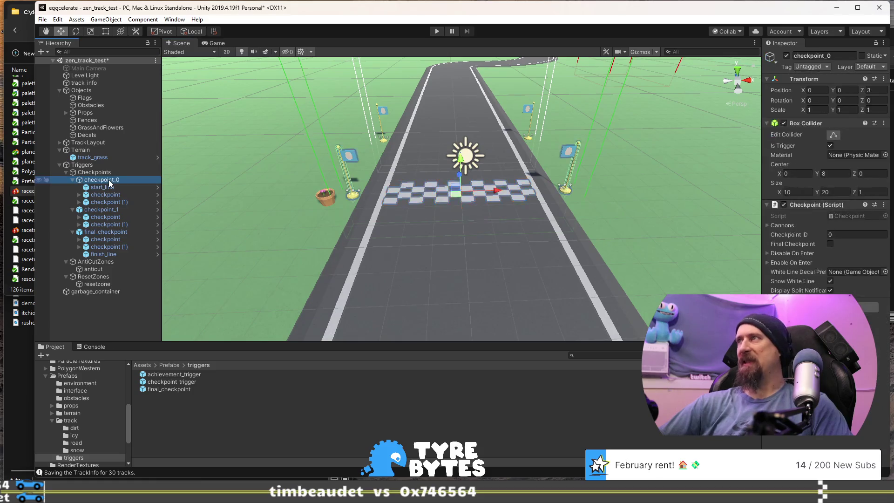
pyautogui.click(108, 208)
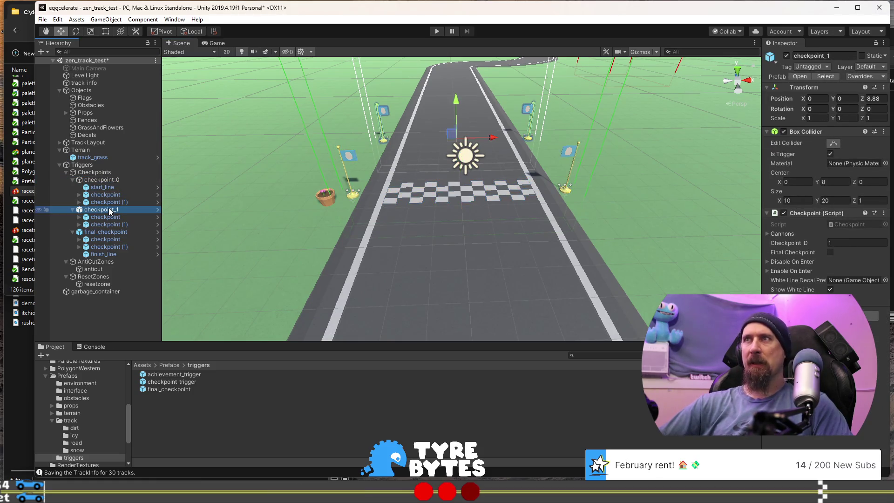
pyautogui.click(108, 181)
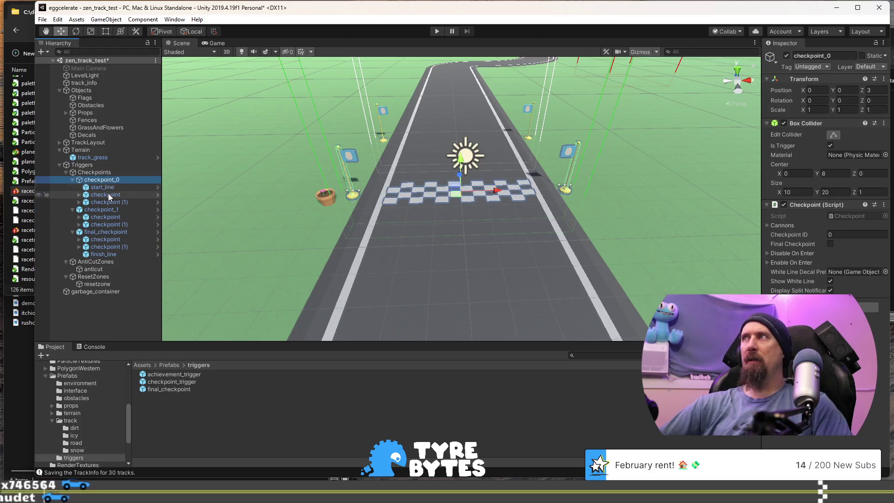
# Set Position Z to 0 on both markers under checkpoint_0
pyautogui.click(108, 194)
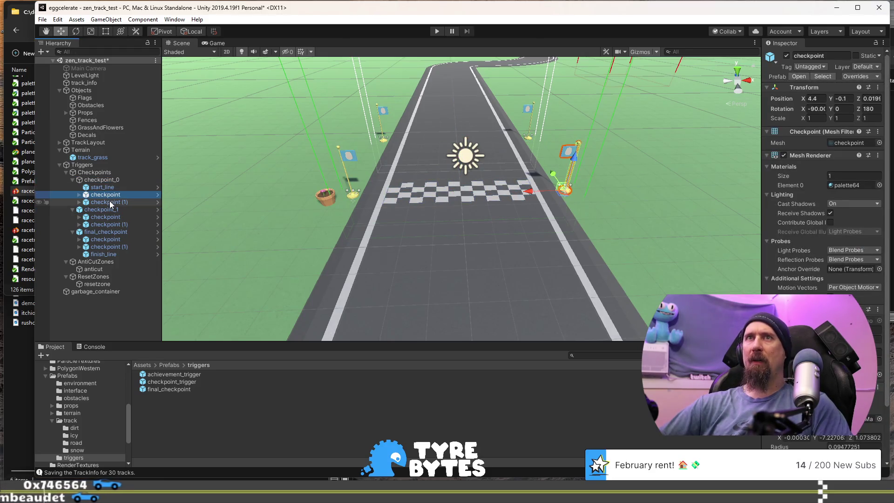
pyautogui.click(866, 99)
pyautogui.write('0')
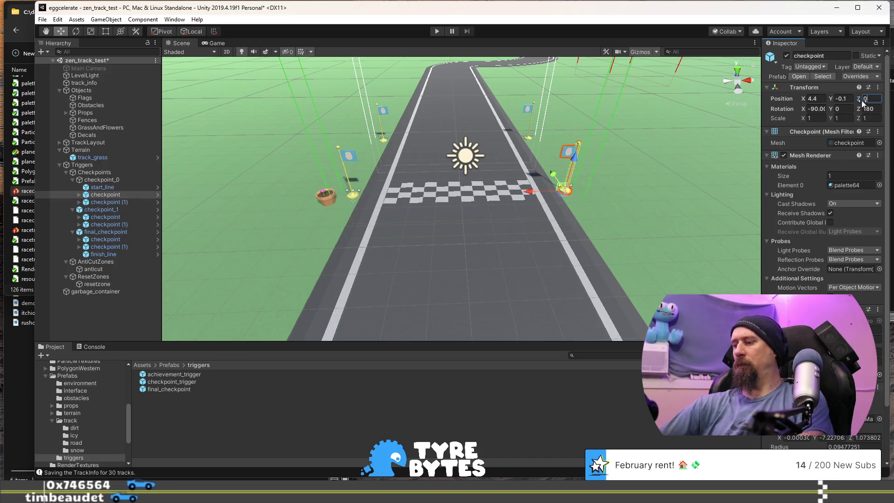
pyautogui.click(109, 203)
pyautogui.click(868, 99)
pyautogui.write('0')
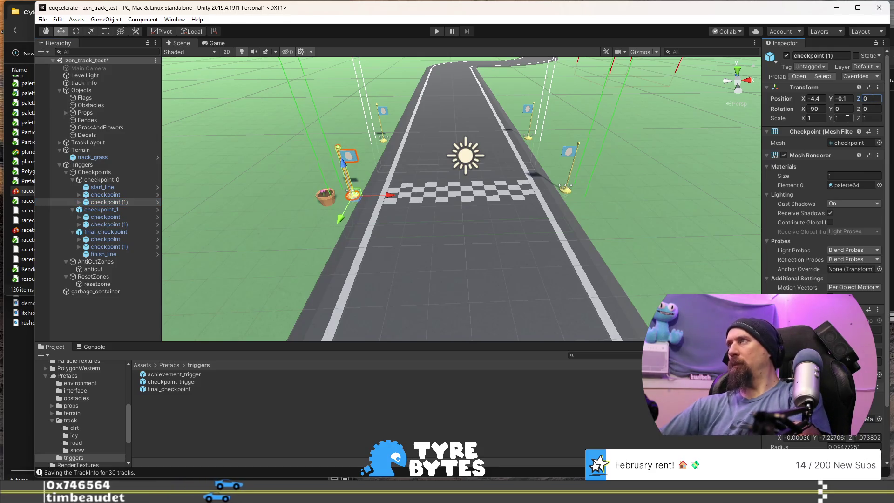
pyautogui.moveTo(486, 216)
pyautogui.mouseDown()
pyautogui.moveTo(441, 178)
pyautogui.moveTo(482, 152)
pyautogui.moveTo(565, 209)
pyautogui.mouseUp()
pyautogui.click(114, 181)
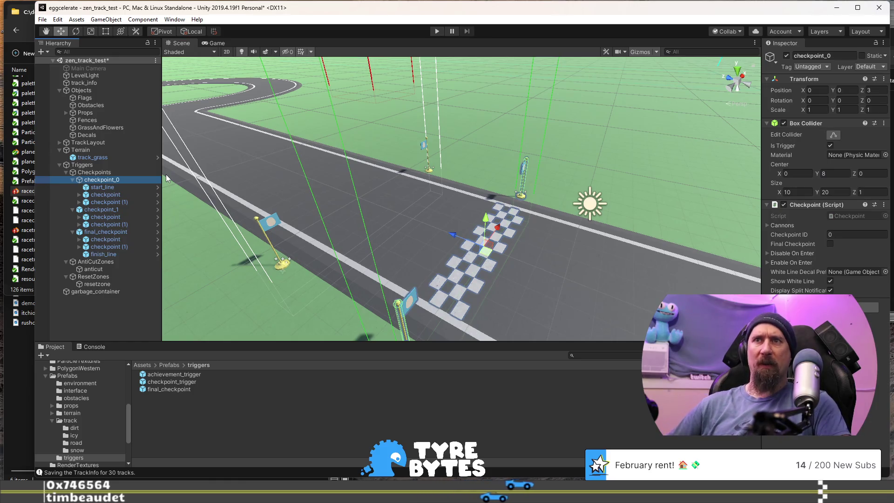
pyautogui.press('F2')
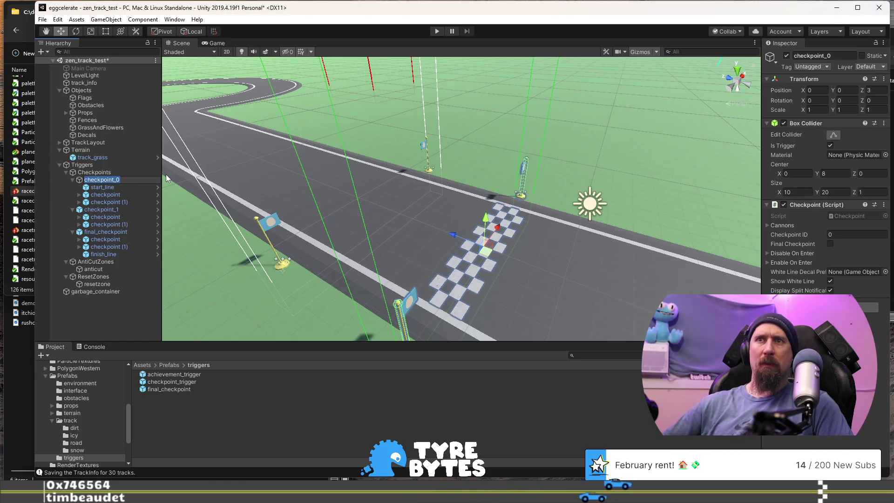
# Rename checkpoint_0 to checkpoint_start_trigger and save it as a prefab in triggers
pyautogui.press('Home')
pyautogui.press('BackSpace')
pyautogui.write('start_')
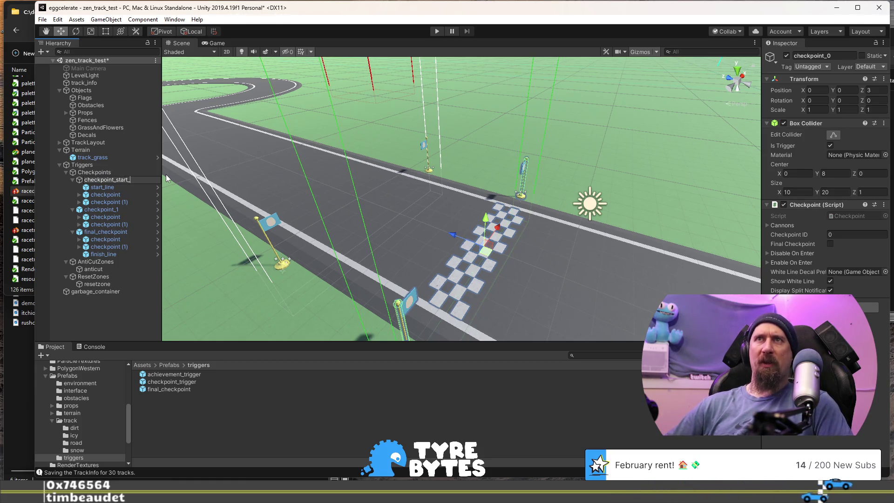
pyautogui.write('trigger')
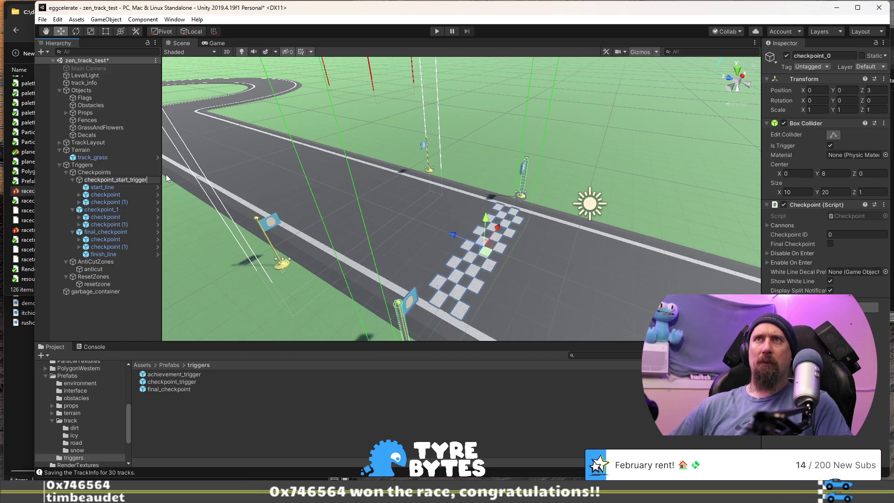
pyautogui.press('Return')
pyautogui.moveTo(128, 180)
pyautogui.mouseDown()
pyautogui.moveTo(212, 368)
pyautogui.moveTo(205, 400)
pyautogui.mouseUp()
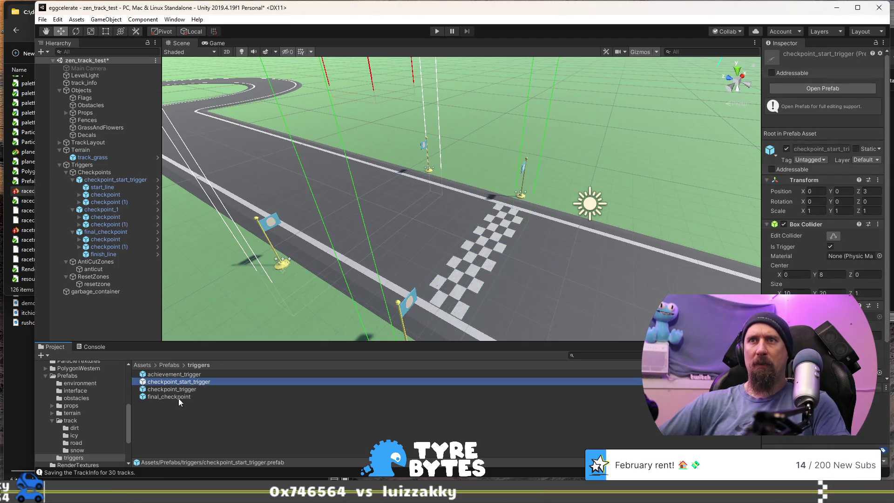
pyautogui.click(178, 397)
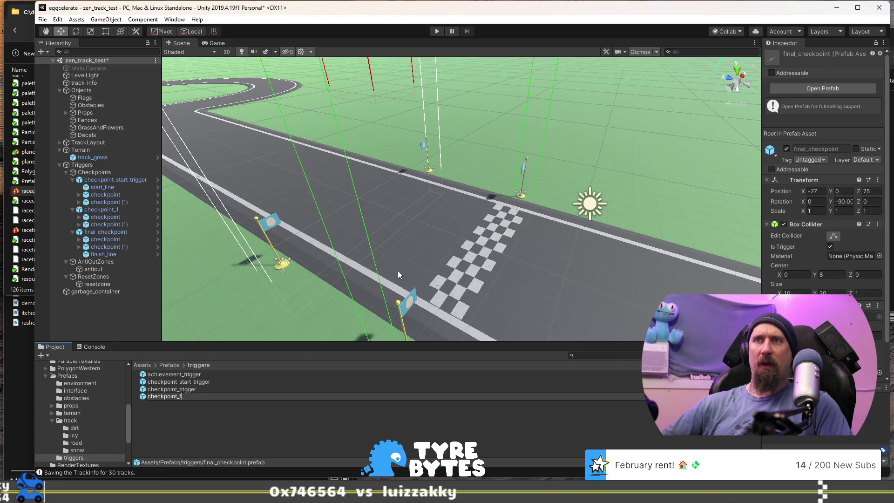
# Rename the prefab to checkpoint_finish_trigger and move checkpoint_1 onto the first curve
pyautogui.write('inish_trigger')
pyautogui.press('Return')
pyautogui.moveTo(398, 271)
pyautogui.mouseDown()
pyautogui.moveTo(437, 206)
pyautogui.moveTo(477, 251)
pyautogui.moveTo(433, 219)
pyautogui.moveTo(440, 252)
pyautogui.moveTo(404, 233)
pyautogui.moveTo(325, 244)
pyautogui.moveTo(439, 243)
pyautogui.moveTo(230, 215)
pyautogui.mouseUp()
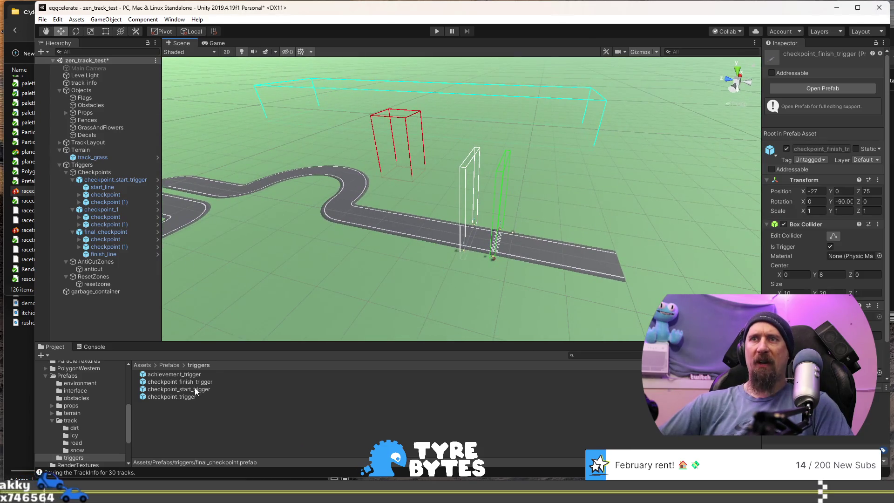
pyautogui.click(111, 210)
pyautogui.moveTo(443, 230)
pyautogui.mouseDown()
pyautogui.moveTo(304, 209)
pyautogui.moveTo(298, 260)
pyautogui.moveTo(442, 257)
pyautogui.mouseUp()
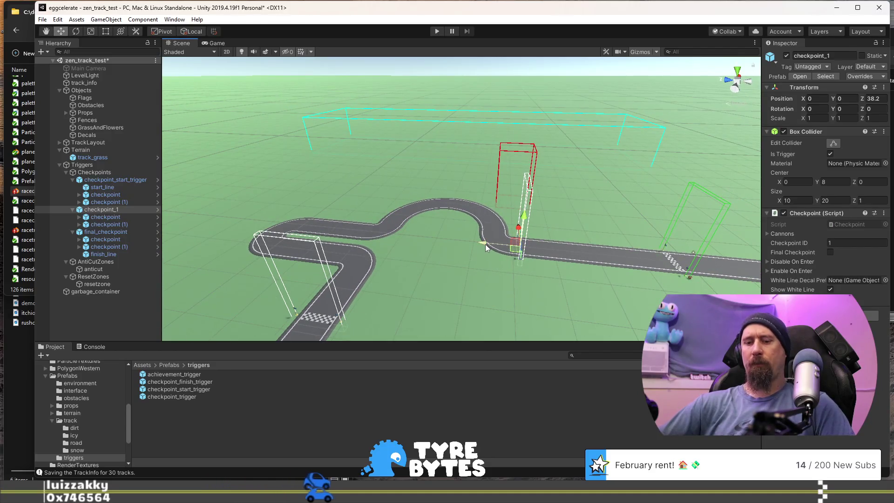
# Add two checkpoint_1 copies along the track, one at the hairpin, and save the scene
pyautogui.hotkey('ctrl', 'd')
pyautogui.moveTo(486, 244)
pyautogui.mouseDown()
pyautogui.moveTo(354, 235)
pyautogui.moveTo(402, 221)
pyautogui.moveTo(462, 256)
pyautogui.moveTo(454, 242)
pyautogui.moveTo(475, 184)
pyautogui.moveTo(493, 174)
pyautogui.moveTo(495, 210)
pyautogui.moveTo(429, 228)
pyautogui.moveTo(397, 267)
pyautogui.moveTo(426, 293)
pyautogui.moveTo(521, 241)
pyautogui.mouseUp()
pyautogui.hotkey('ctrl', 'd')
pyautogui.press('e')
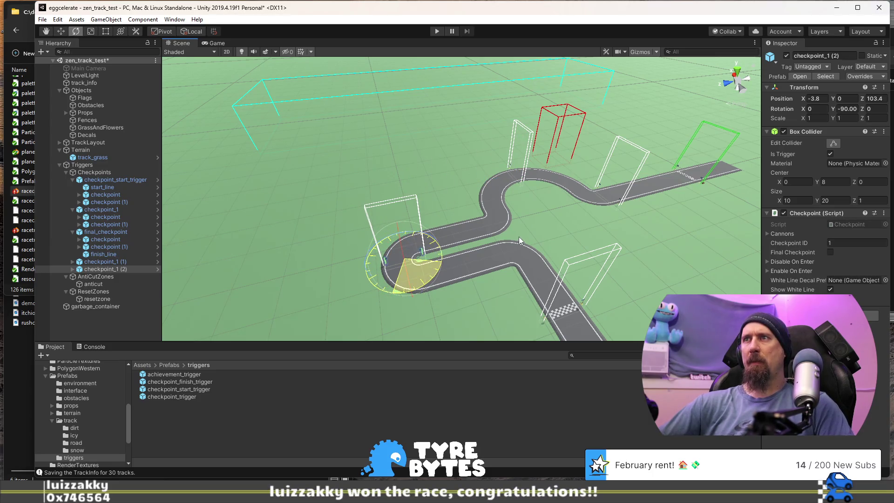
pyautogui.press('f')
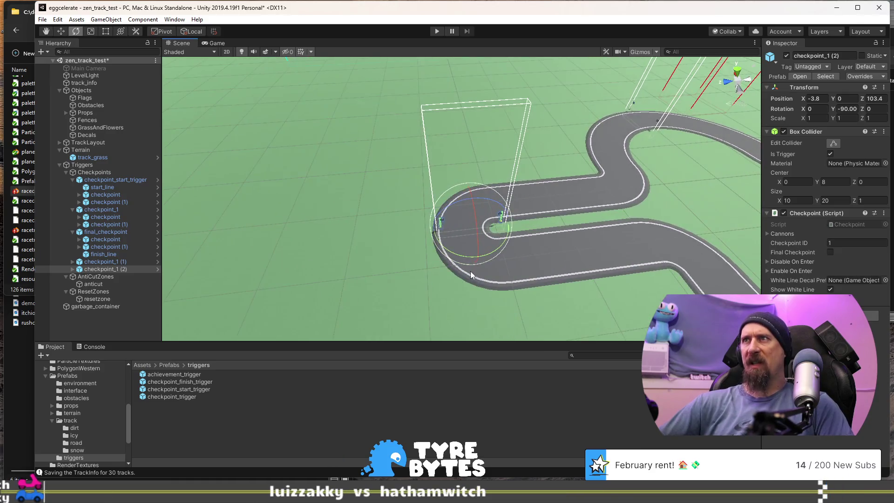
pyautogui.press('w')
pyautogui.moveTo(457, 259)
pyautogui.mouseDown()
pyautogui.moveTo(446, 270)
pyautogui.moveTo(450, 220)
pyautogui.mouseUp()
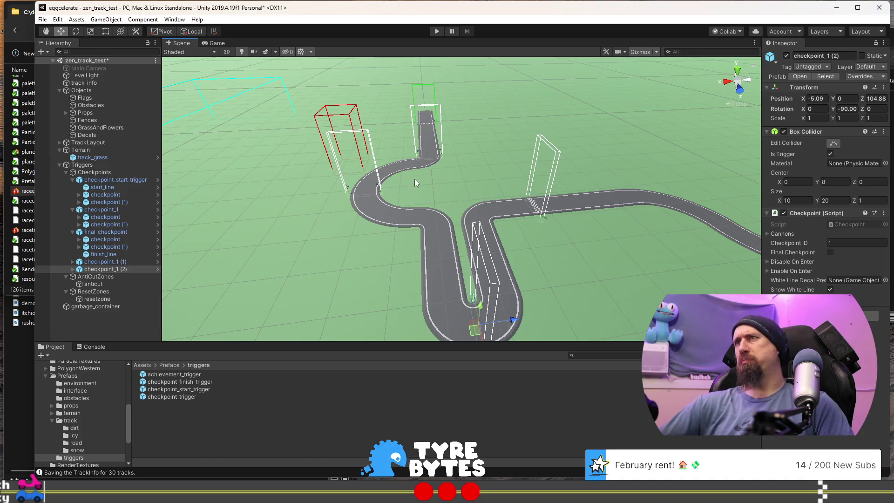
pyautogui.moveTo(540, 275)
pyautogui.mouseDown()
pyautogui.moveTo(467, 234)
pyautogui.moveTo(431, 238)
pyautogui.mouseUp()
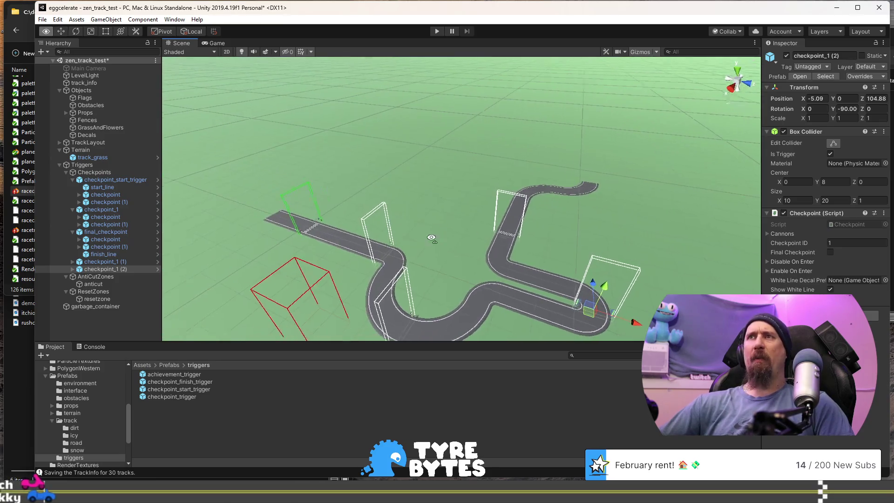
pyautogui.scroll(-3, 431, 238)
pyautogui.hotkey('ctrl', 's')
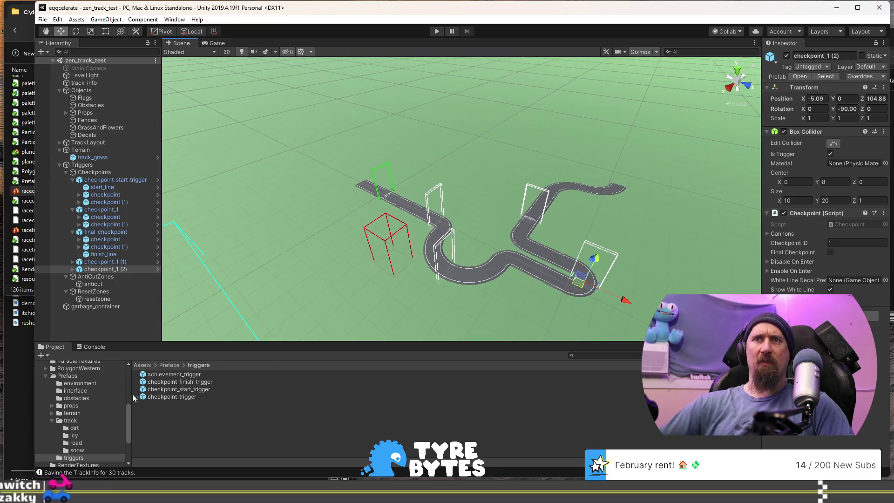
# Expand the props prefab folder and open its environment subfolder
pyautogui.click(49, 407)
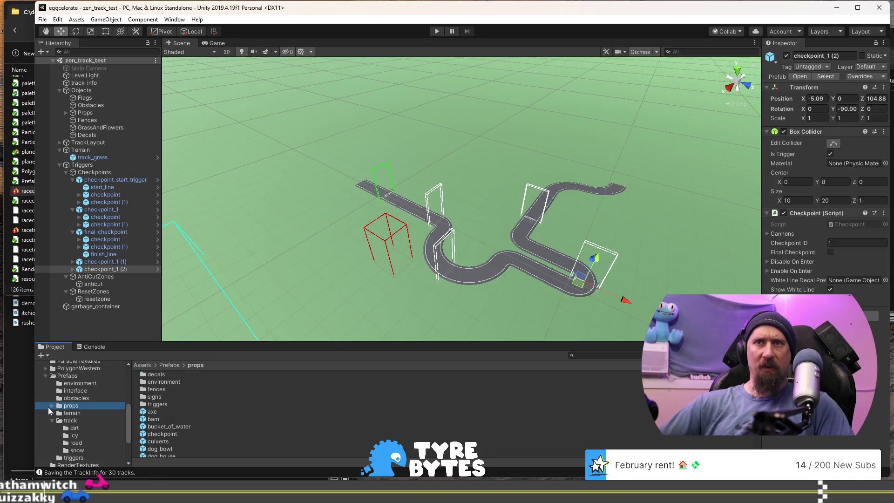
pyautogui.click(54, 421)
pyautogui.click(124, 383)
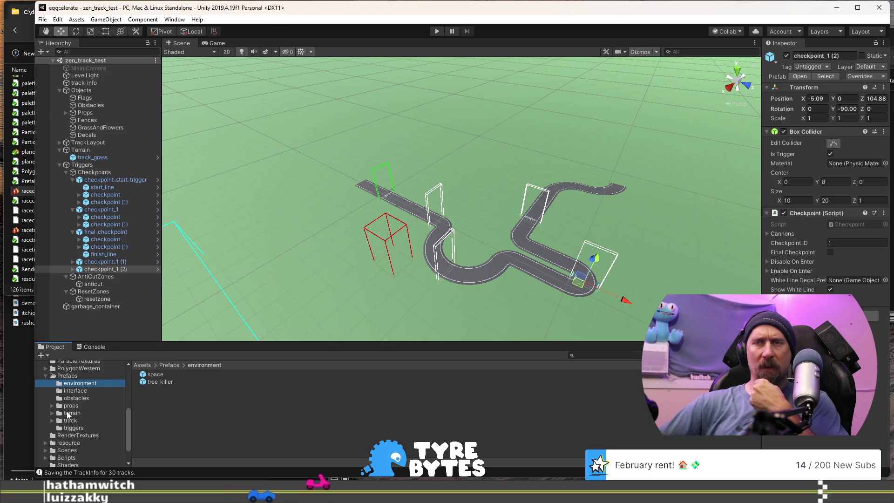
pyautogui.scroll(-2, 78, 417)
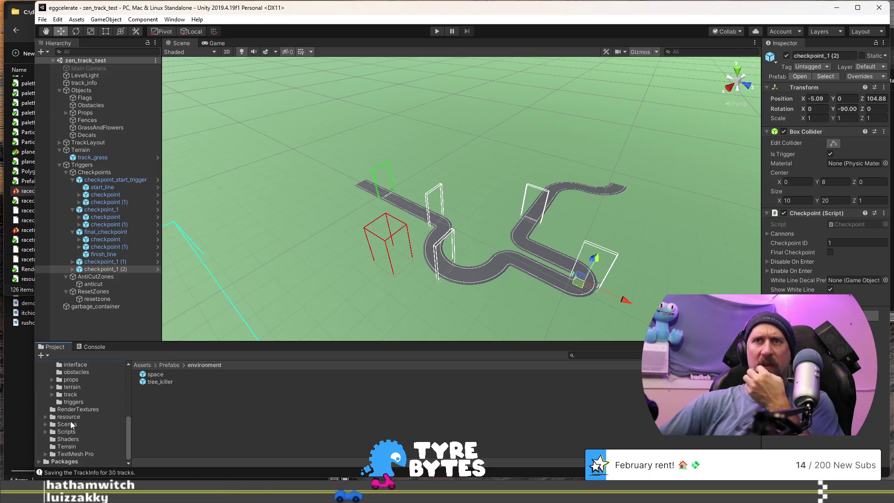
pyautogui.scroll(2, 73, 425)
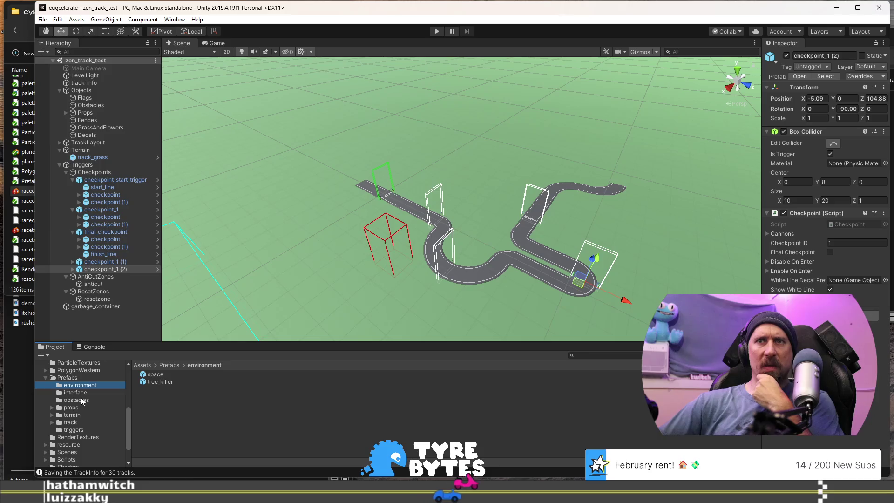
pyautogui.scroll(3, 82, 401)
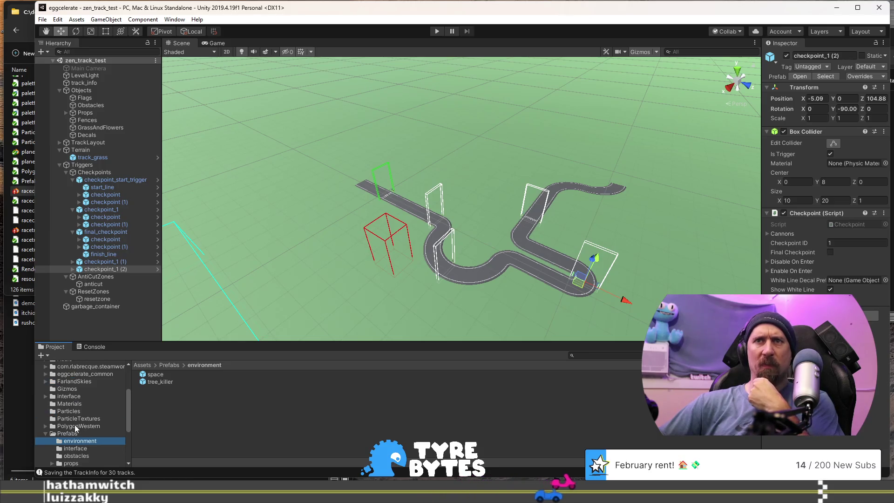
pyautogui.scroll(4, 64, 429)
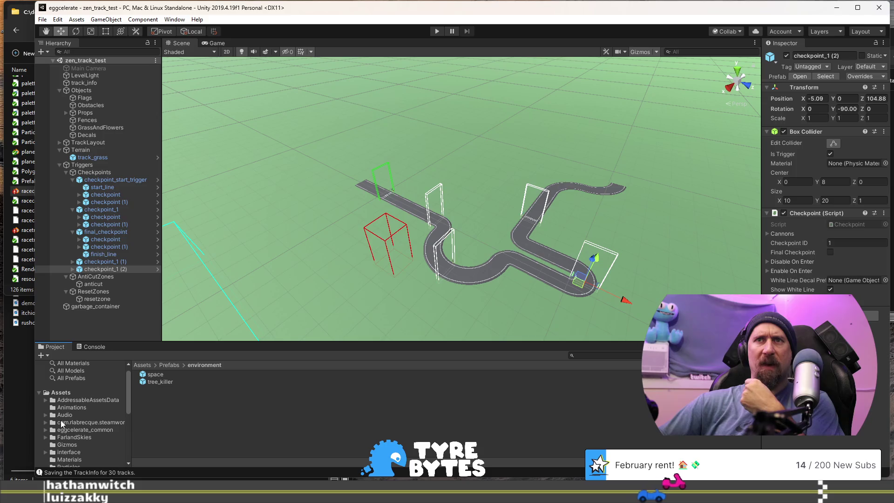
# Look through the eggcelerate_common and track prefab folders, collapsing each again
pyautogui.click(45, 430)
pyautogui.scroll(-3, 70, 419)
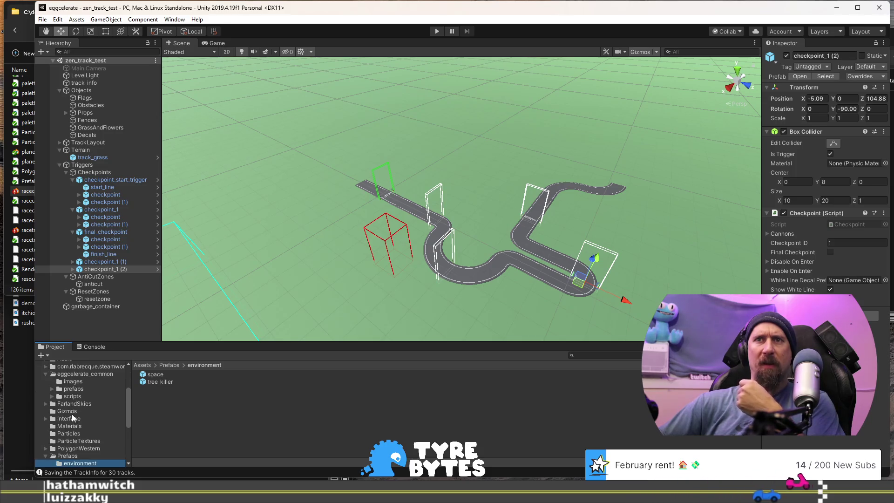
pyautogui.click(52, 388)
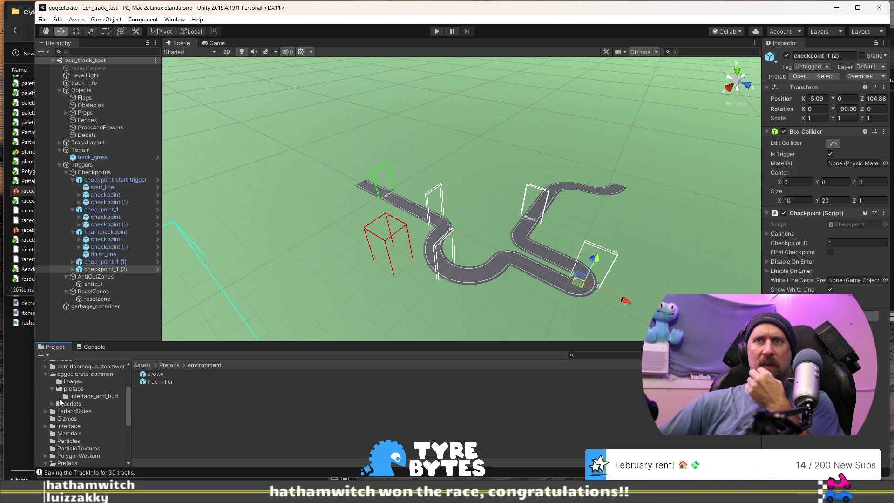
pyautogui.click(52, 389)
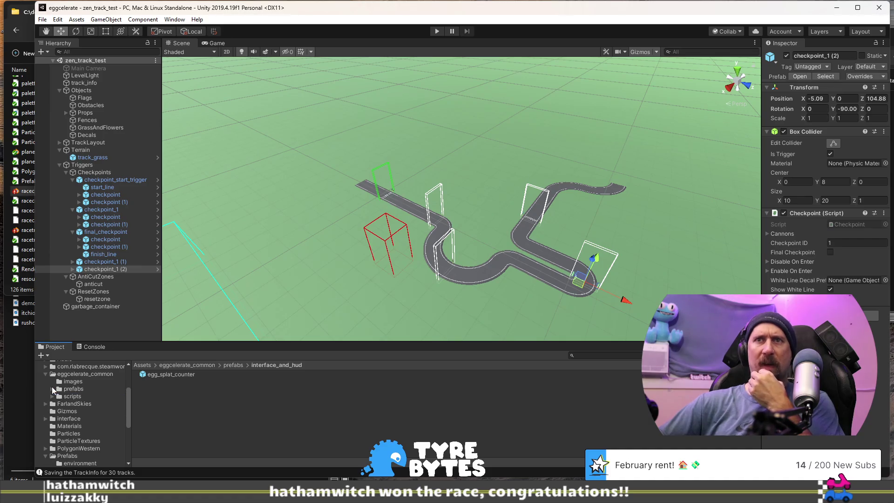
pyautogui.scroll(-5, 65, 408)
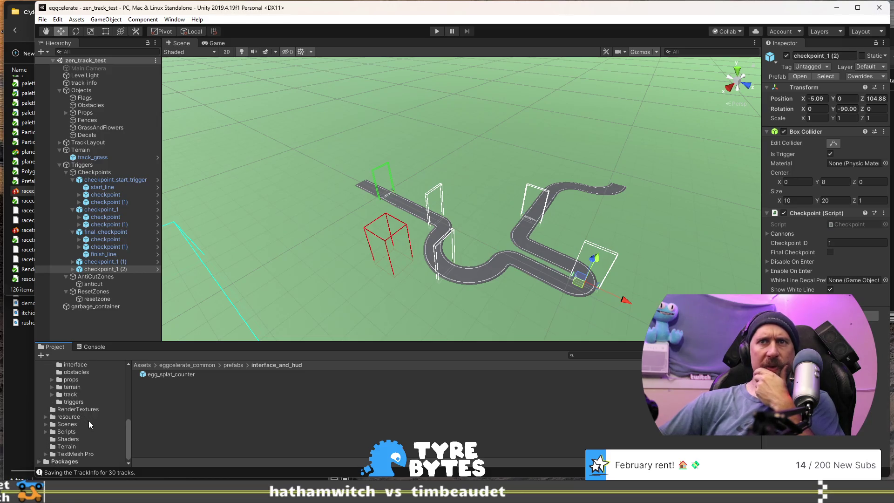
pyautogui.scroll(3, 83, 418)
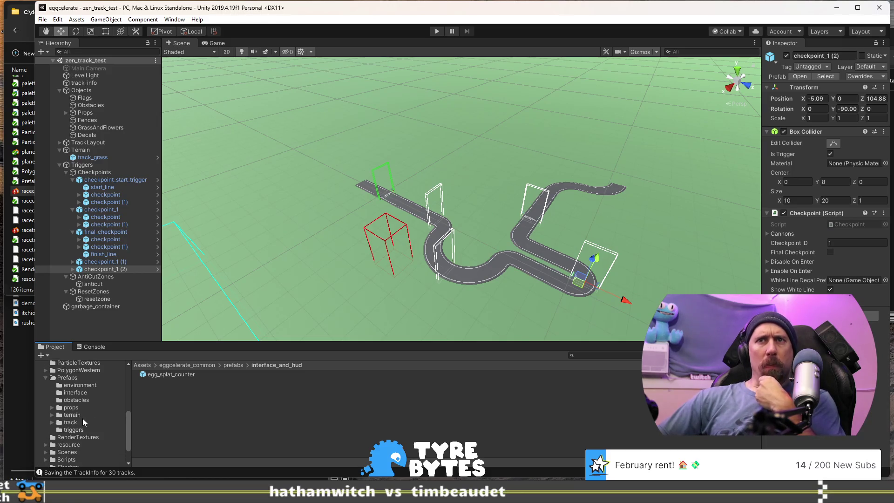
pyautogui.click(52, 423)
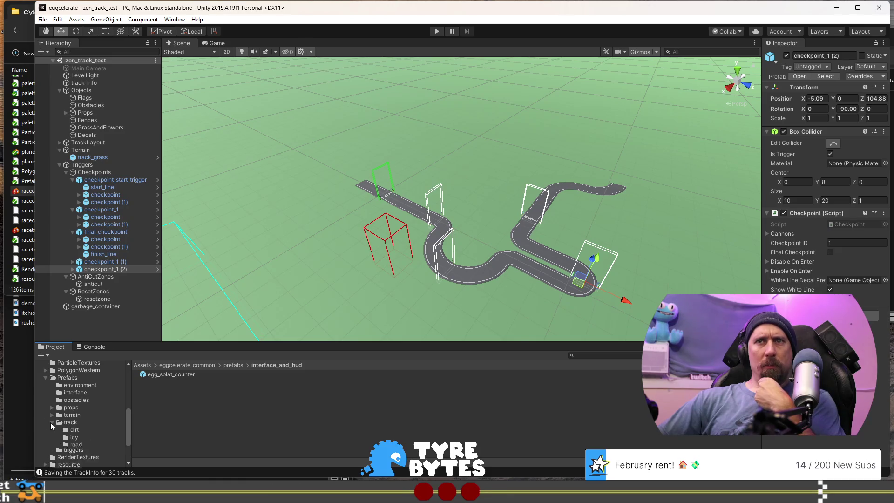
pyautogui.click(52, 423)
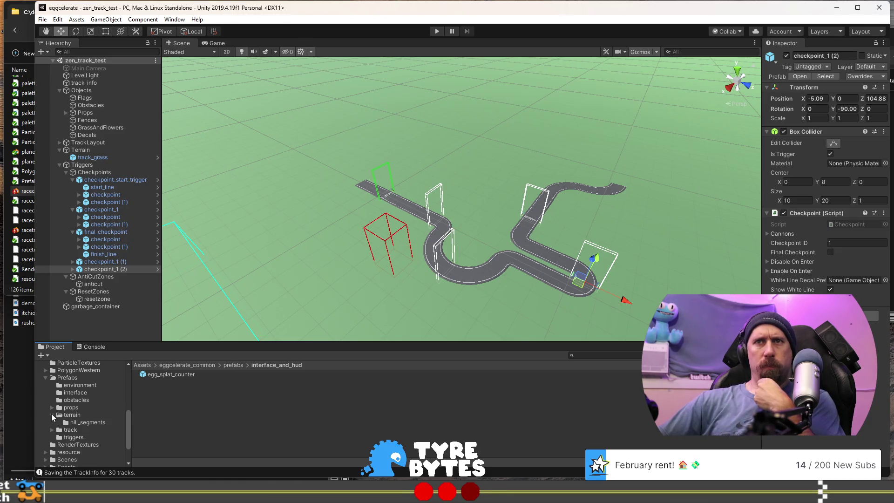
# Reopen Prefabs/props/environment and show the flower_zone prefab in the Inspector
pyautogui.click(52, 408)
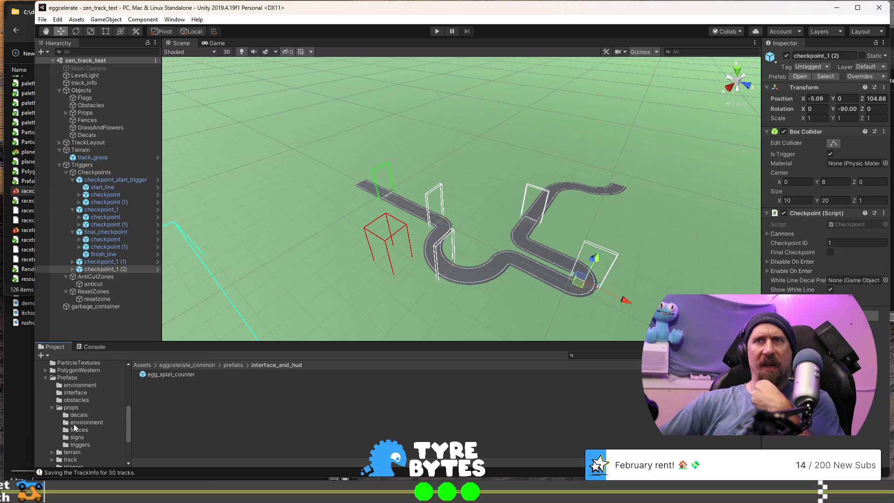
pyautogui.click(74, 424)
pyautogui.scroll(3, 199, 398)
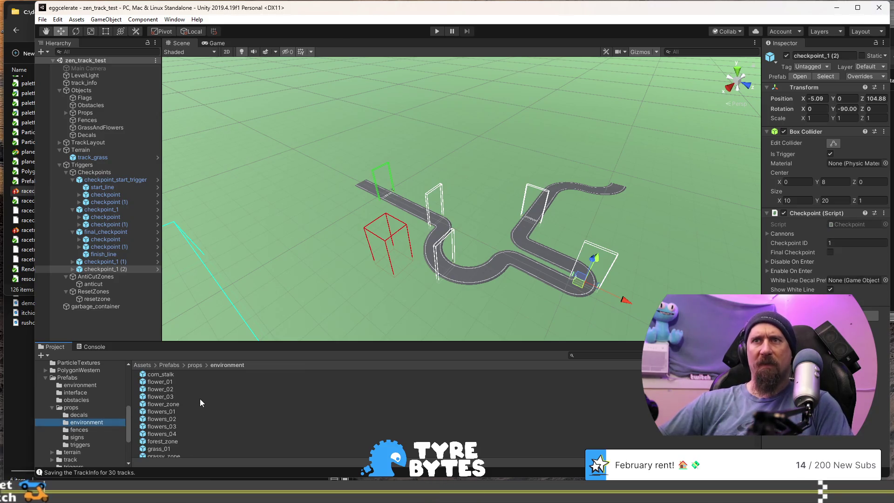
pyautogui.click(200, 403)
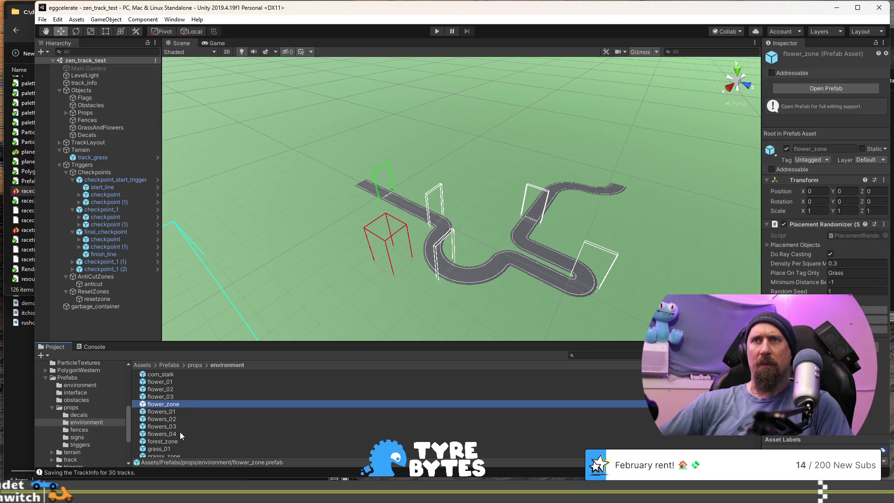
# Drop a flower_zone into the scene, parent it to GrassAndFlowers, and slide it along the track
pyautogui.moveTo(168, 404)
pyautogui.mouseDown()
pyautogui.moveTo(460, 241)
pyautogui.moveTo(362, 233)
pyautogui.mouseUp()
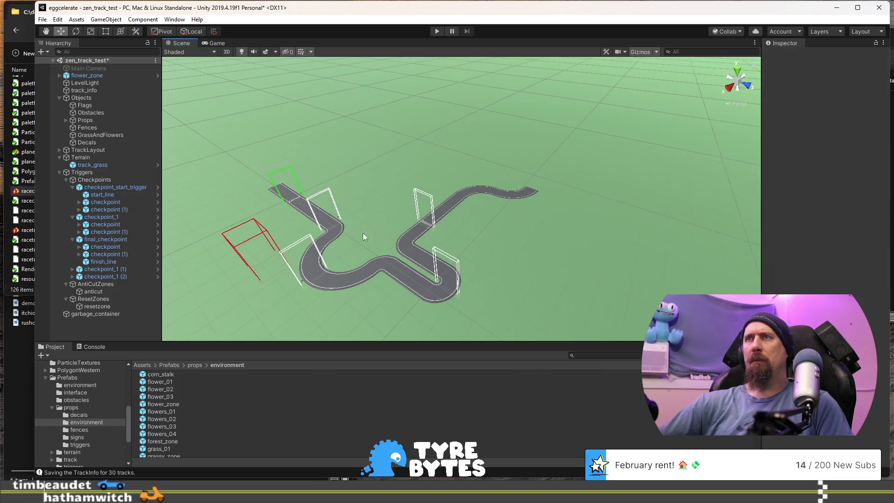
pyautogui.click(89, 77)
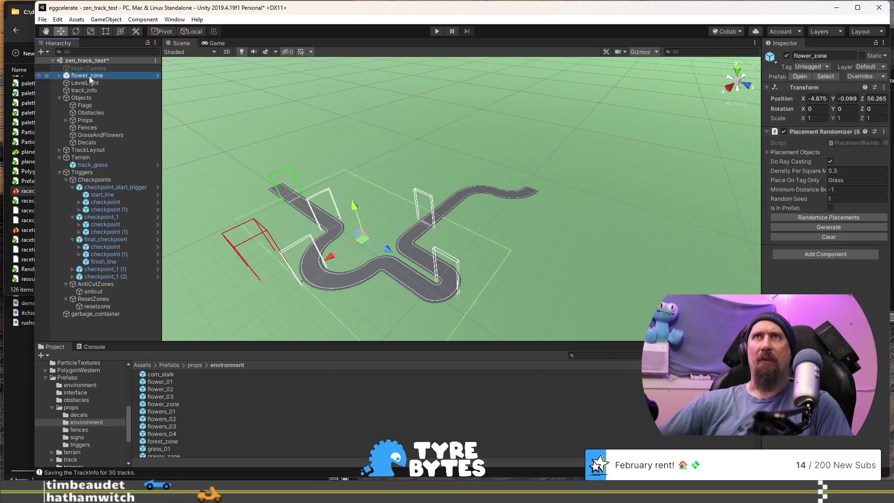
pyautogui.moveTo(103, 105); pyautogui.dragTo(110, 134)
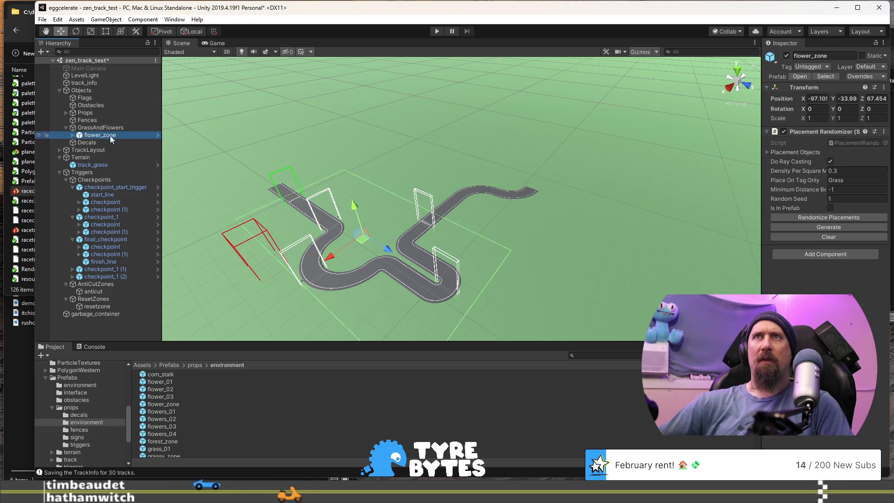
pyautogui.moveTo(378, 267)
pyautogui.mouseDown()
pyautogui.moveTo(396, 212)
pyautogui.moveTo(283, 153)
pyautogui.moveTo(474, 242)
pyautogui.moveTo(450, 235)
pyautogui.moveTo(453, 225)
pyautogui.moveTo(466, 293)
pyautogui.moveTo(475, 293)
pyautogui.moveTo(477, 259)
pyautogui.mouseUp()
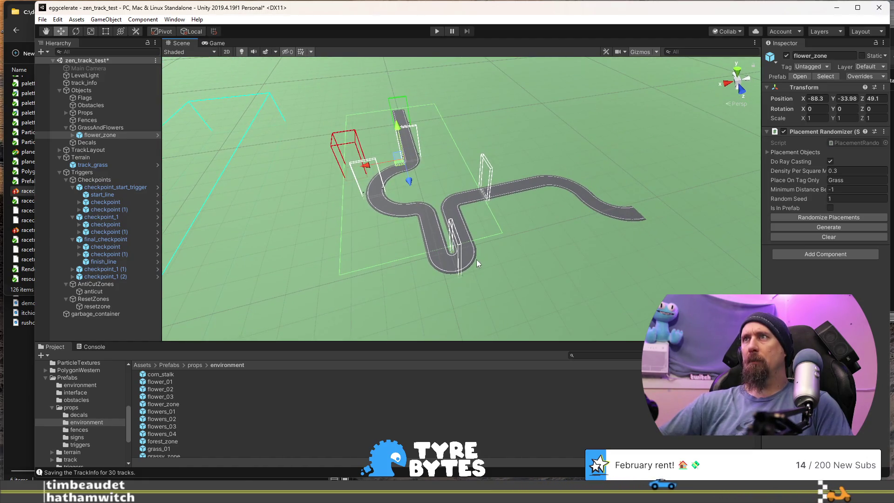
pyautogui.moveTo(410, 184); pyautogui.dragTo(404, 174)
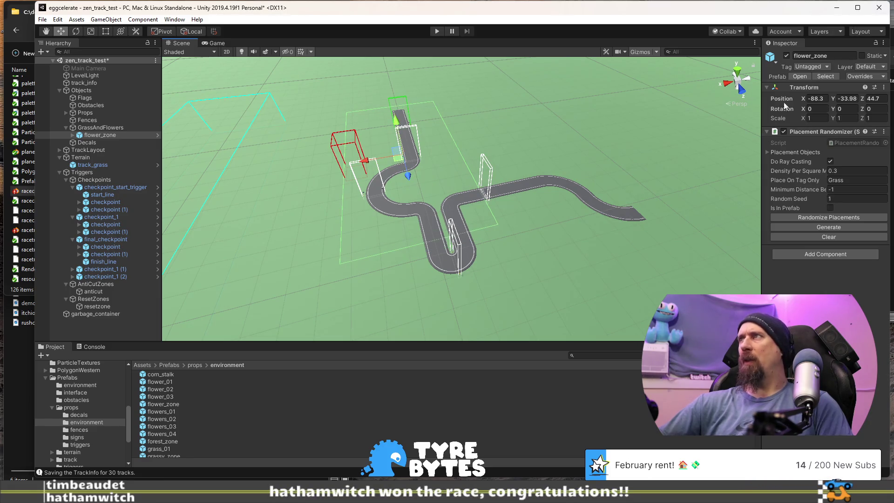
# Stretch the flower_zone's box bounds to 60 × 0.1 × 152.94 with Edit Collider
pyautogui.click(71, 136)
pyautogui.click(94, 143)
pyautogui.click(827, 192)
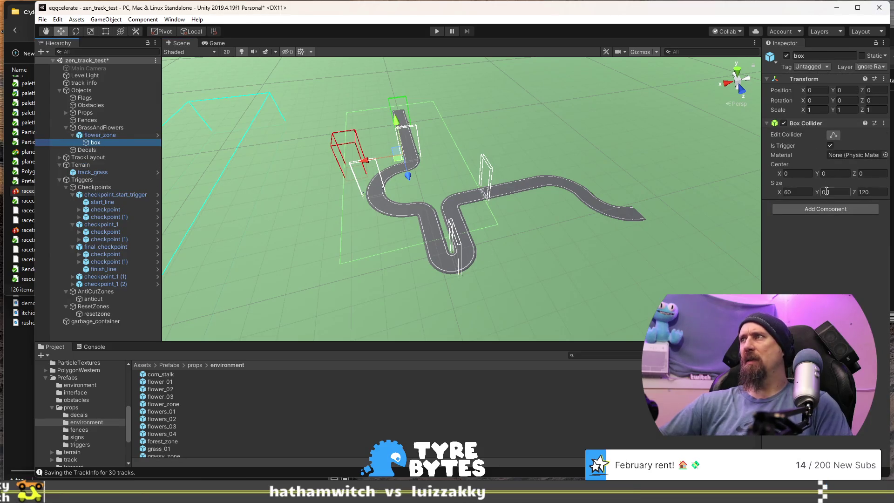
pyautogui.click(833, 135)
pyautogui.moveTo(424, 242); pyautogui.dragTo(451, 302)
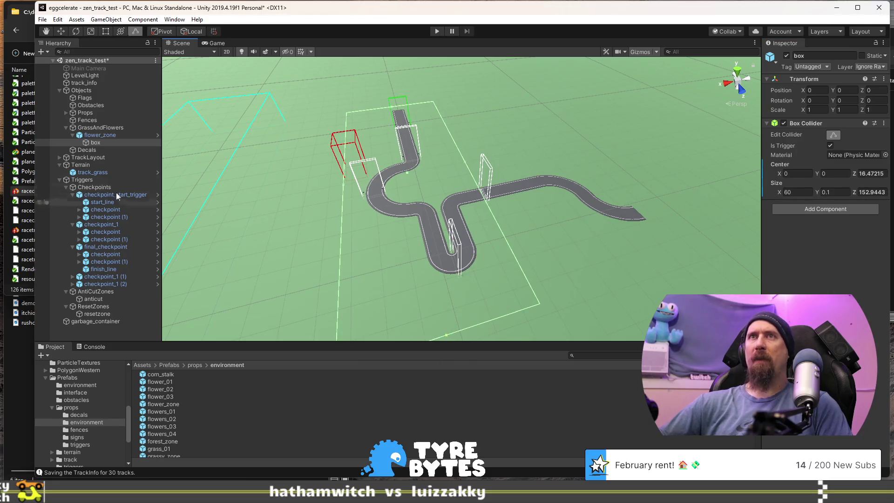
# Duplicate the flower_zone and move the copy, flower_zone (1), beside it
pyautogui.click(100, 135)
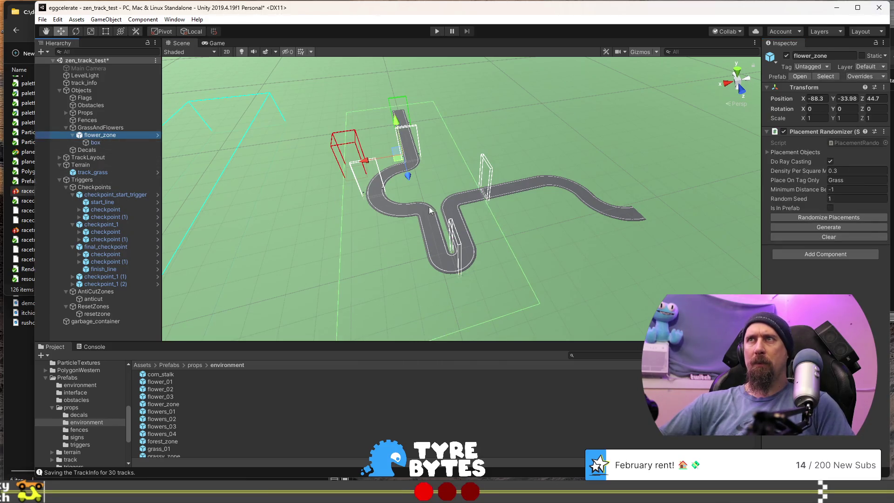
pyautogui.hotkey('ctrl', 'd')
pyautogui.moveTo(398, 164)
pyautogui.mouseDown()
pyautogui.moveTo(479, 201)
pyautogui.moveTo(508, 171)
pyautogui.moveTo(514, 147)
pyautogui.mouseUp()
pyautogui.click(110, 128)
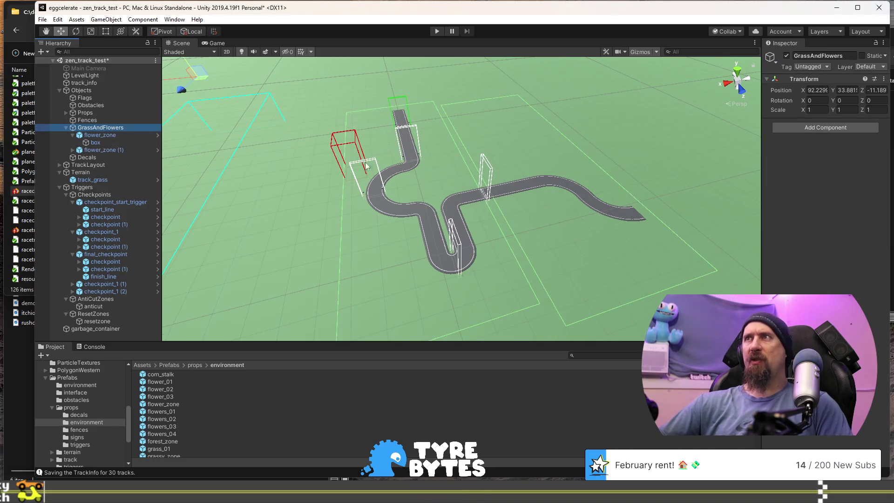
# Trim both flower zone boxes' X and Z edges together to hug the track, then start a play test
pyautogui.click(72, 151)
pyautogui.click(101, 159)
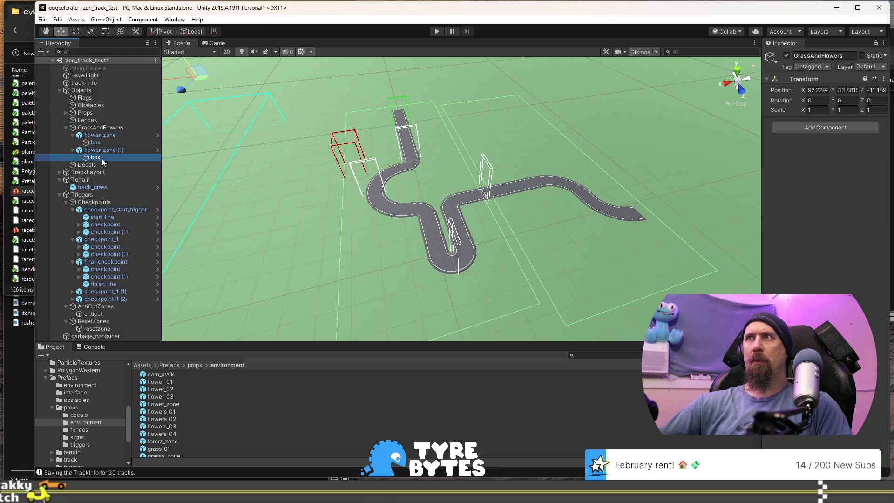
pyautogui.click(105, 128)
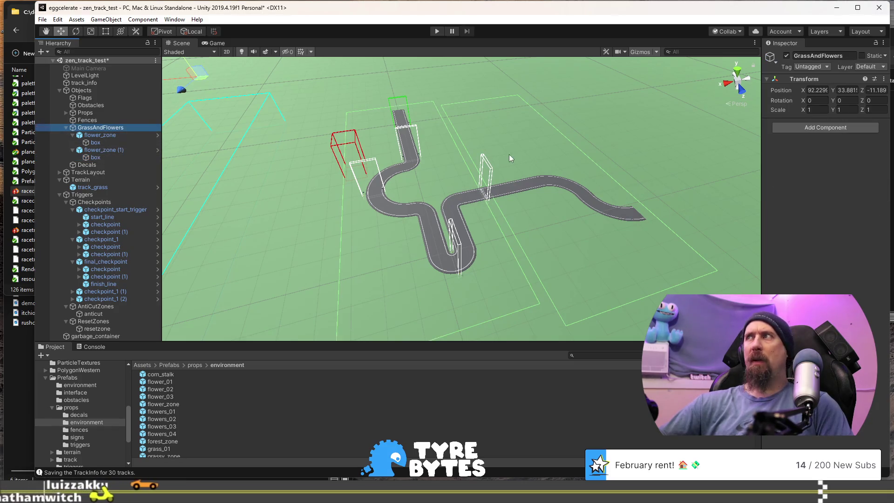
pyautogui.click(106, 142)
pyautogui.keyDown('ctrl'); pyautogui.click(102, 156); pyautogui.keyUp('ctrl')
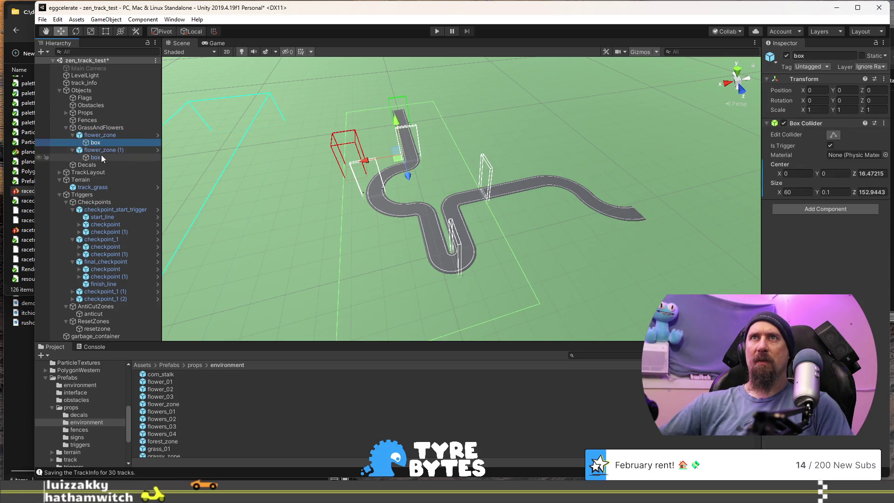
pyautogui.click(834, 136)
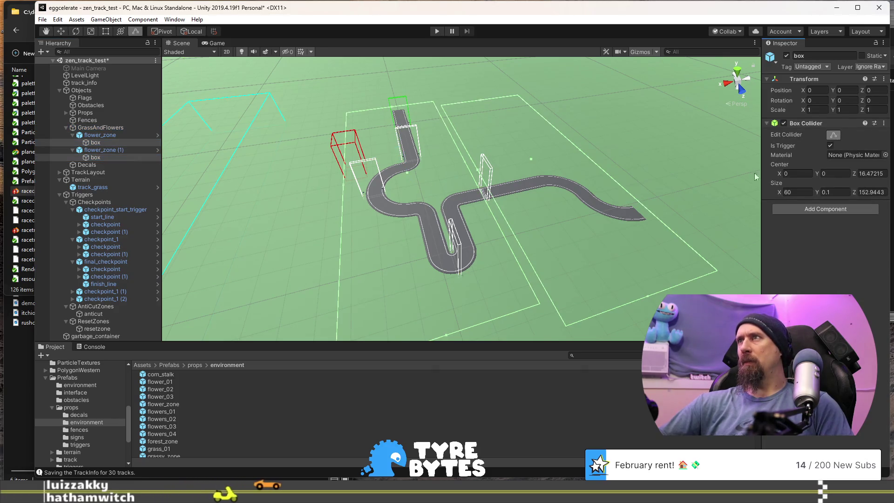
pyautogui.moveTo(480, 173); pyautogui.dragTo(472, 177)
pyautogui.moveTo(477, 102); pyautogui.dragTo(497, 135)
pyautogui.moveTo(642, 297)
pyautogui.mouseDown()
pyautogui.moveTo(569, 239)
pyautogui.moveTo(602, 297)
pyautogui.mouseUp()
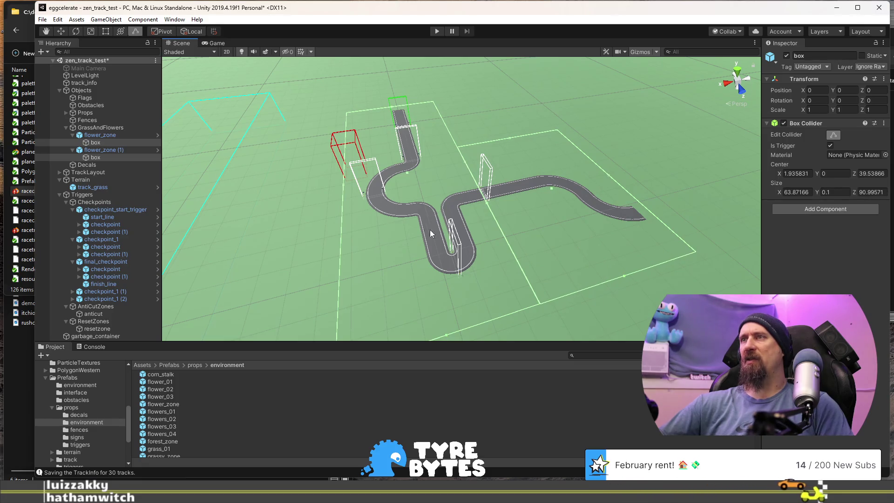
pyautogui.click(438, 31)
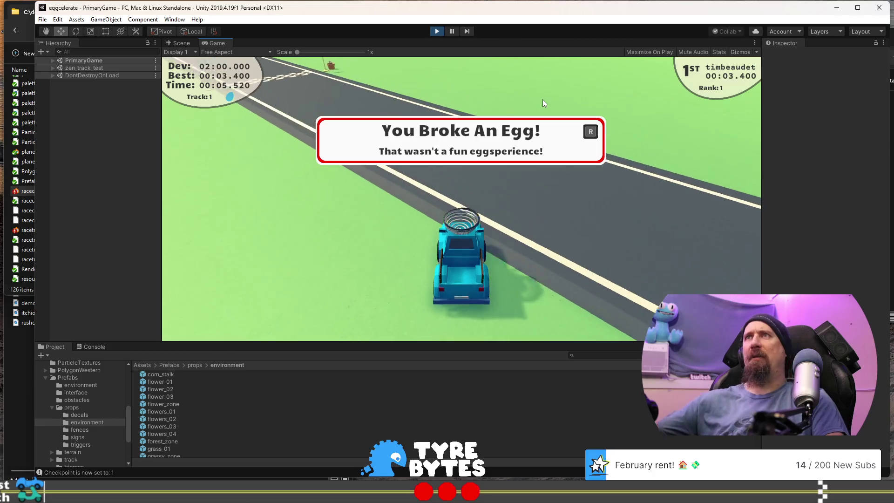
# Stop Play mode and select the first flower_zone in the Hierarchy
pyautogui.click(439, 31)
pyautogui.click(97, 135)
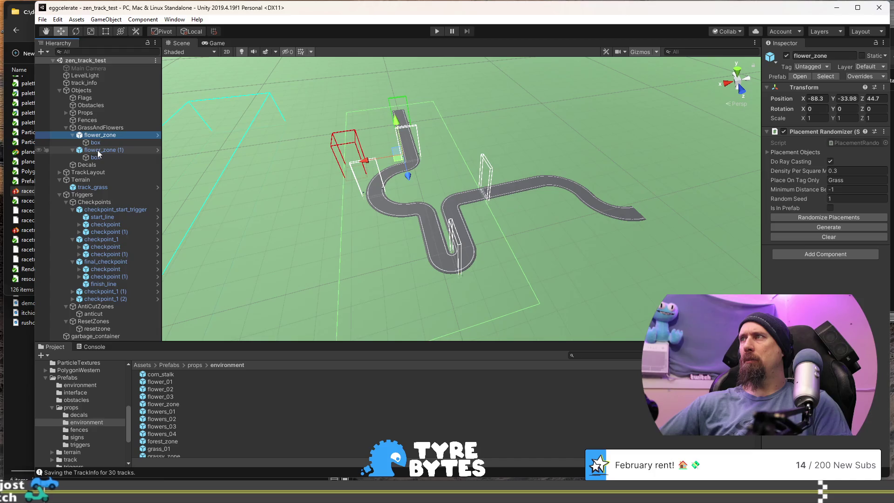
# Generate randomized flower placements in both flower zones, then start a new test drive
pyautogui.click(809, 219)
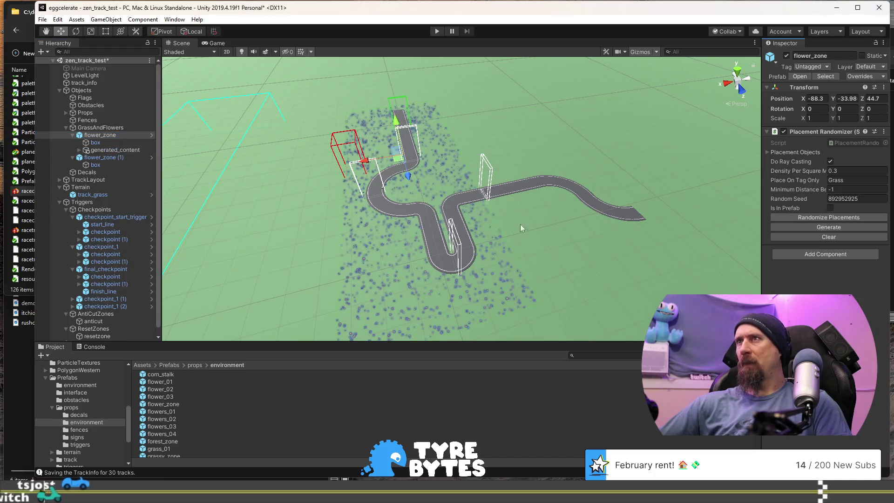
pyautogui.click(118, 158)
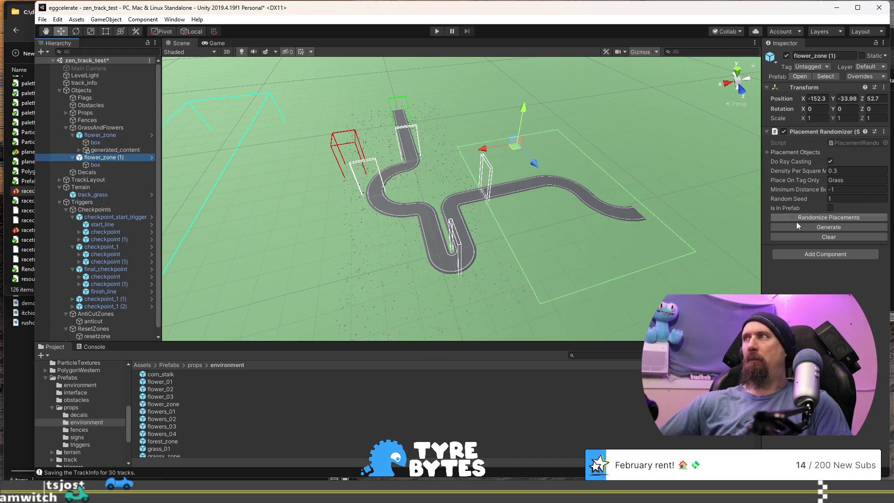
pyautogui.click(810, 216)
pyautogui.click(600, 153)
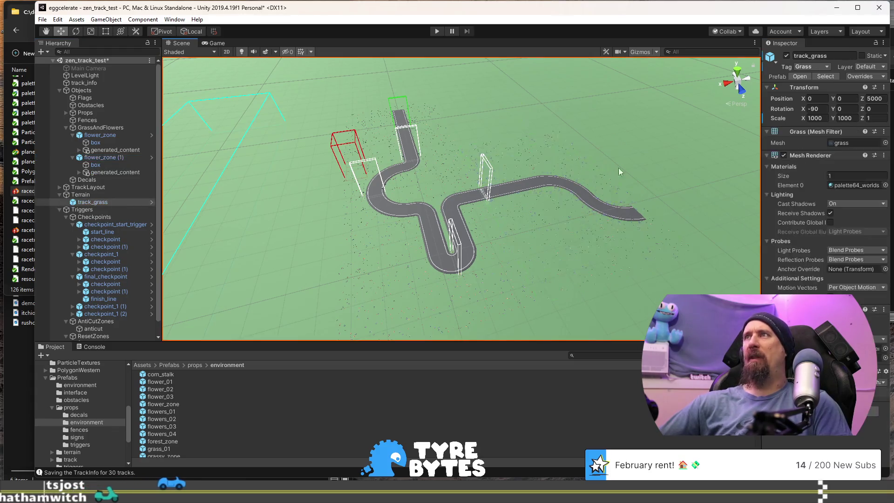
pyautogui.click(438, 30)
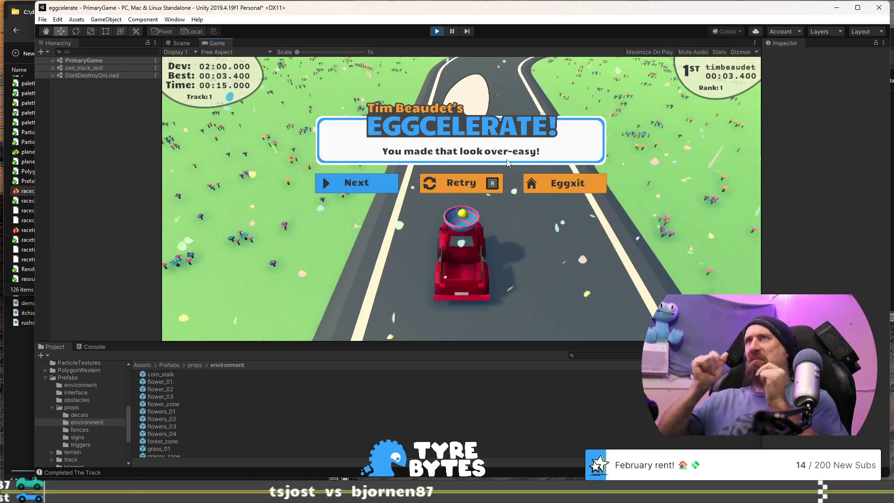
# Stop the test drive with Ctrl+P and zoom the Scene view in on the track curve
pyautogui.hotkey('ctrl', 'p')
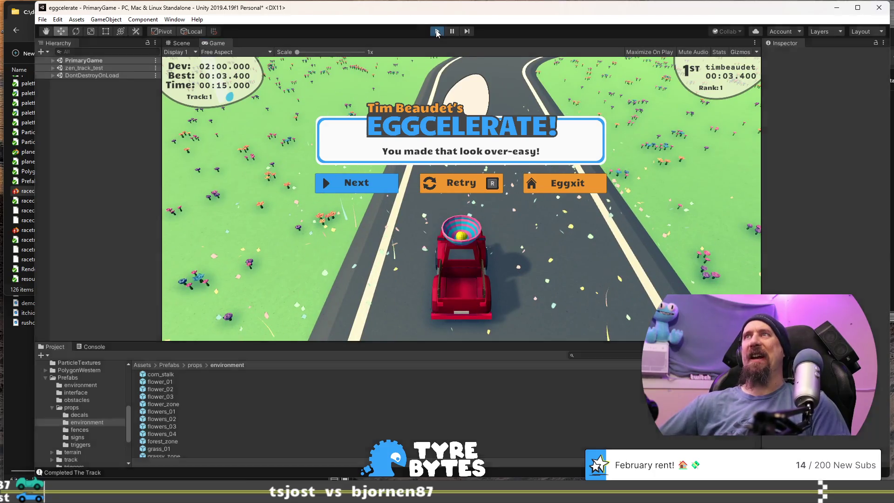
pyautogui.moveTo(459, 145)
pyautogui.mouseDown()
pyautogui.moveTo(423, 208)
pyautogui.moveTo(428, 232)
pyautogui.moveTo(373, 168)
pyautogui.mouseUp()
pyautogui.scroll(5, 373, 169)
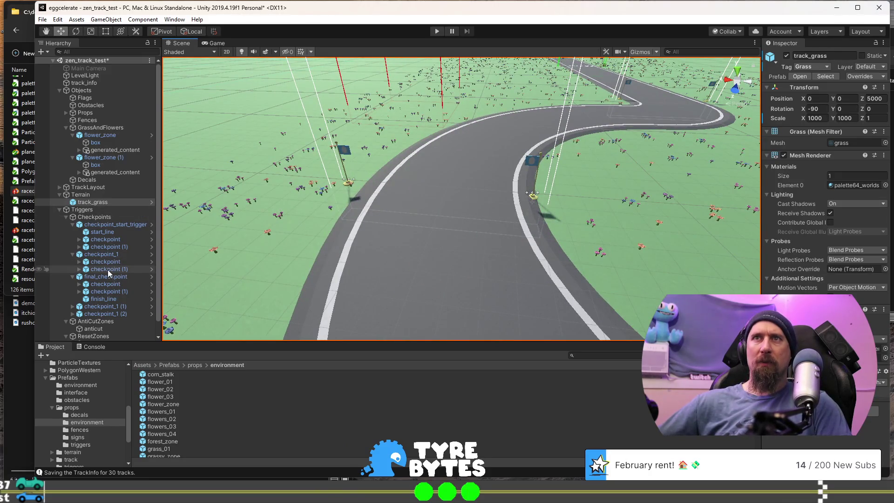
# Set checkpoint_1 (1)'s Transform Position X to 20
pyautogui.click(108, 256)
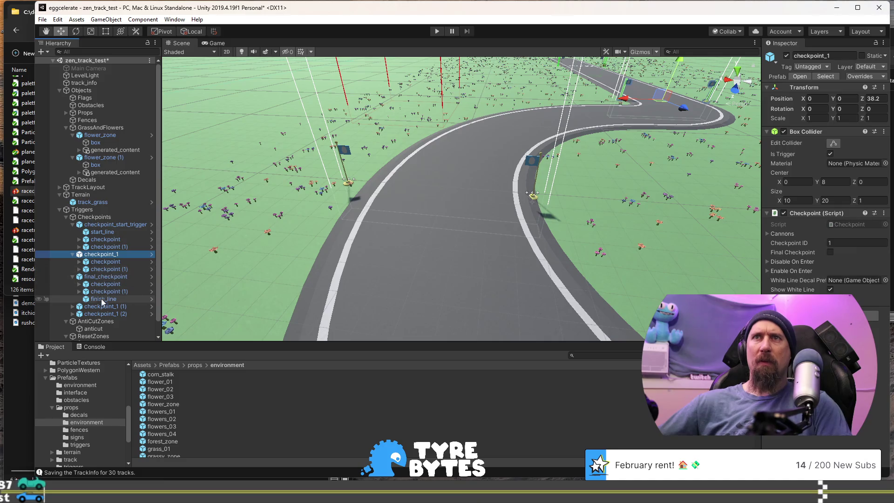
pyautogui.click(119, 307)
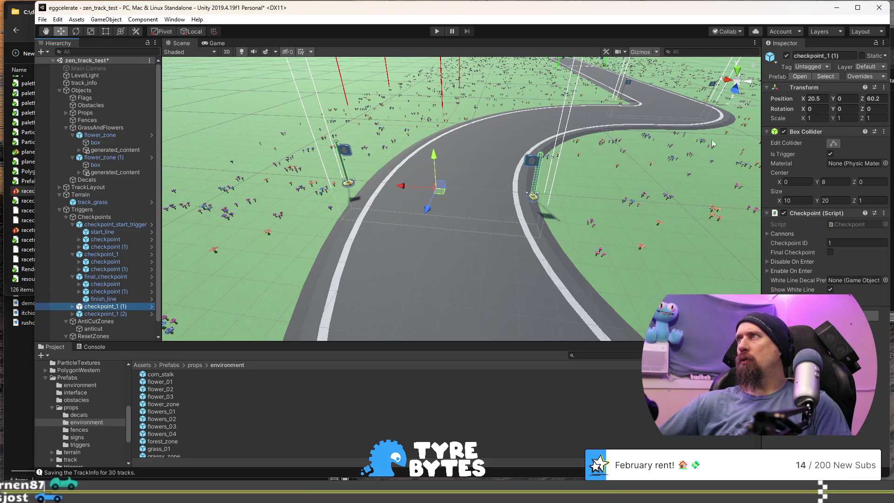
pyautogui.click(824, 99)
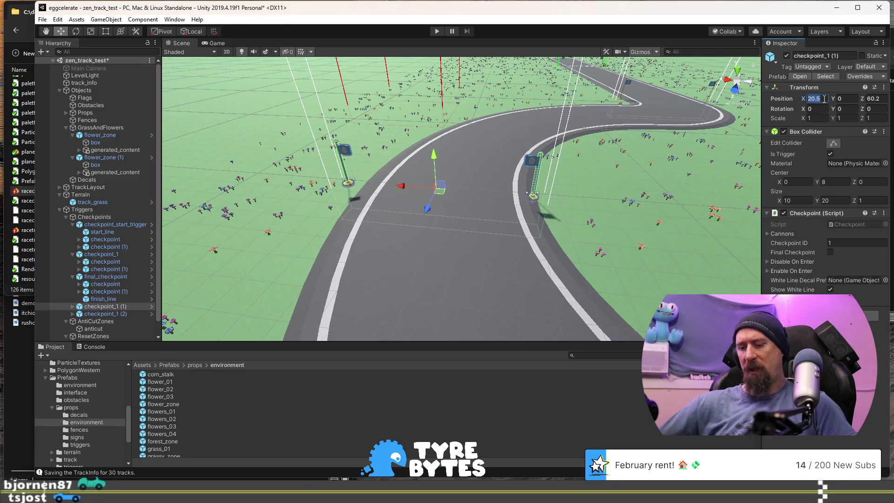
pyautogui.write('20')
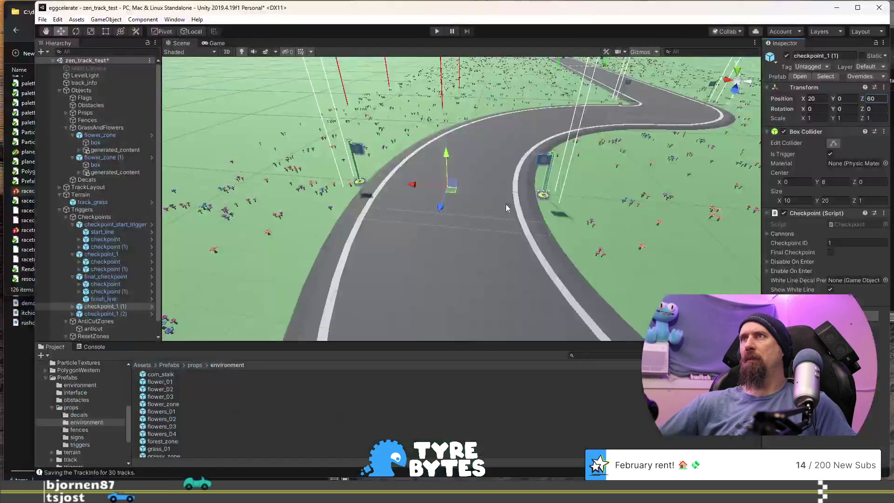
# Select and frame the track_turn_wide (5) piece in the Scene view
pyautogui.click(471, 297)
pyautogui.press('f')
pyautogui.moveTo(523, 211); pyautogui.dragTo(517, 210)
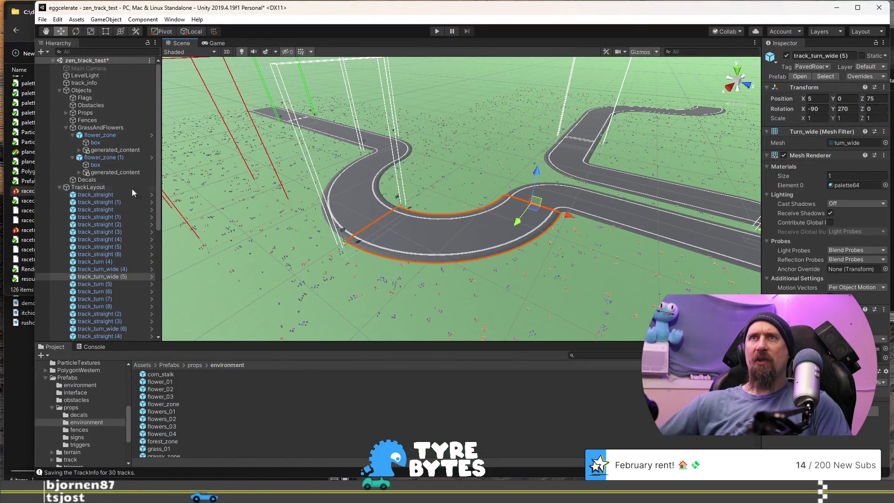
# Reorder the checkpoints so checkpoint_1 (1) follows checkpoint_1 and final_checkpoint comes last
pyautogui.scroll(-10, 102, 225)
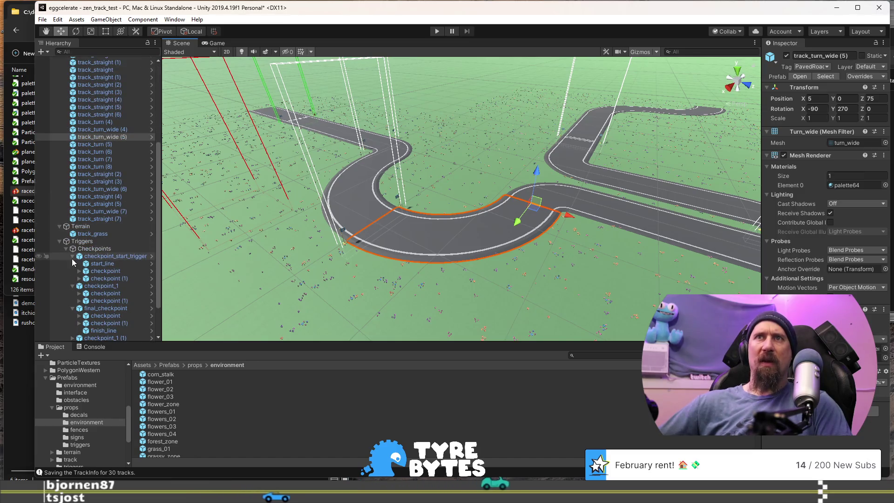
pyautogui.scroll(-3, 73, 262)
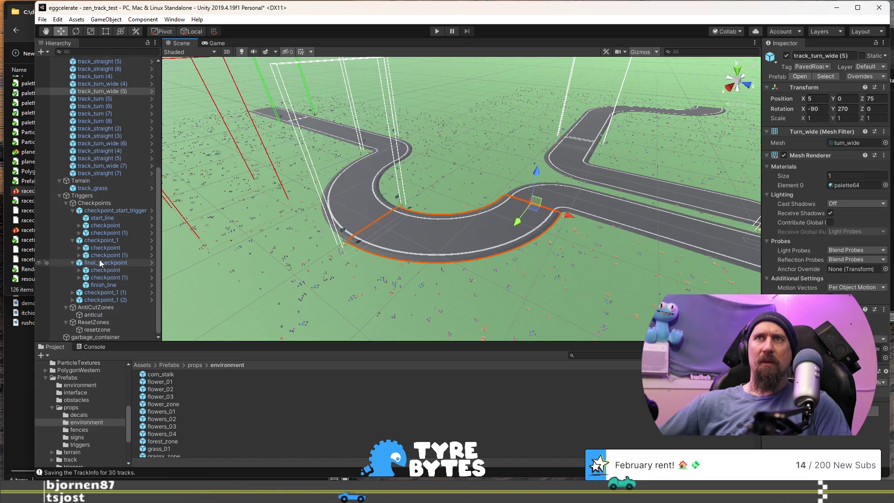
pyautogui.click(106, 293)
pyautogui.moveTo(130, 267); pyautogui.dragTo(115, 267)
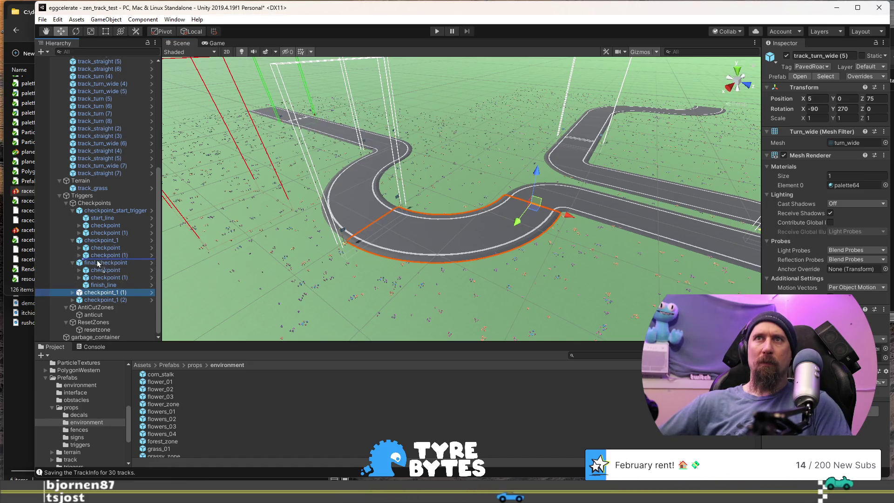
pyautogui.moveTo(104, 265); pyautogui.dragTo(102, 270)
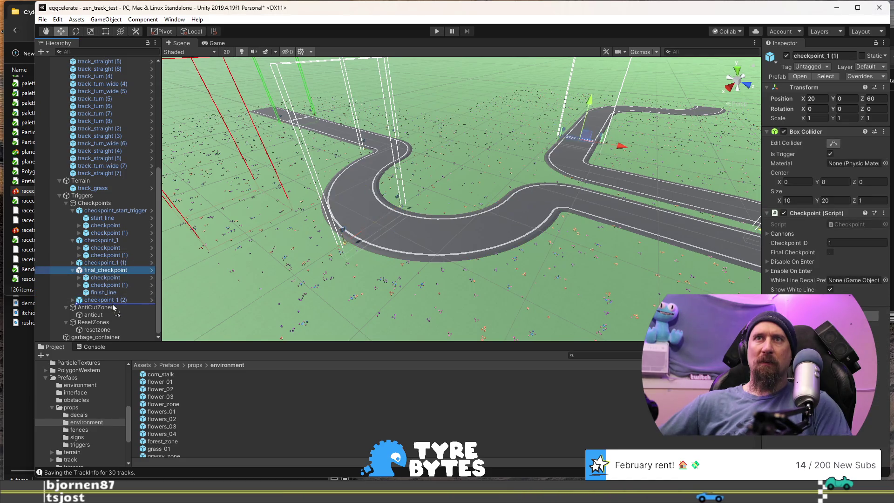
pyautogui.moveTo(113, 304); pyautogui.dragTo(113, 303)
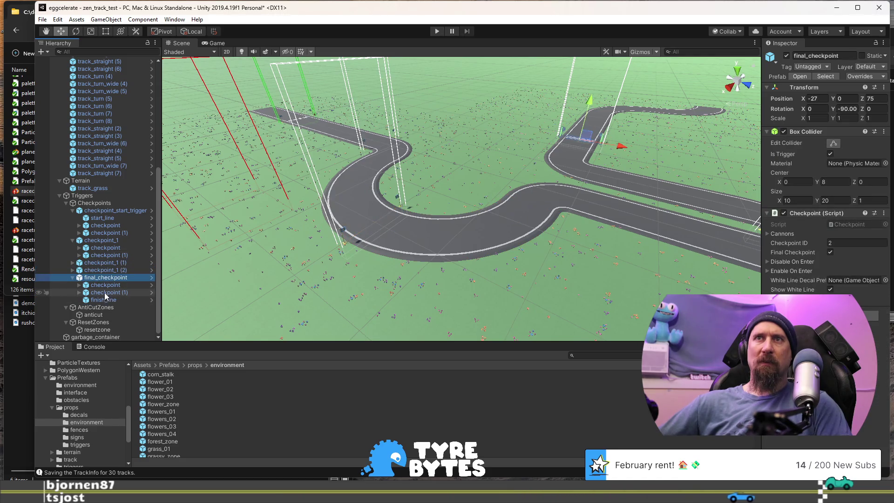
# Rename the copies checkpoint_2 and checkpoint_3 and give them Checkpoint IDs 2 and 3
pyautogui.click(116, 264)
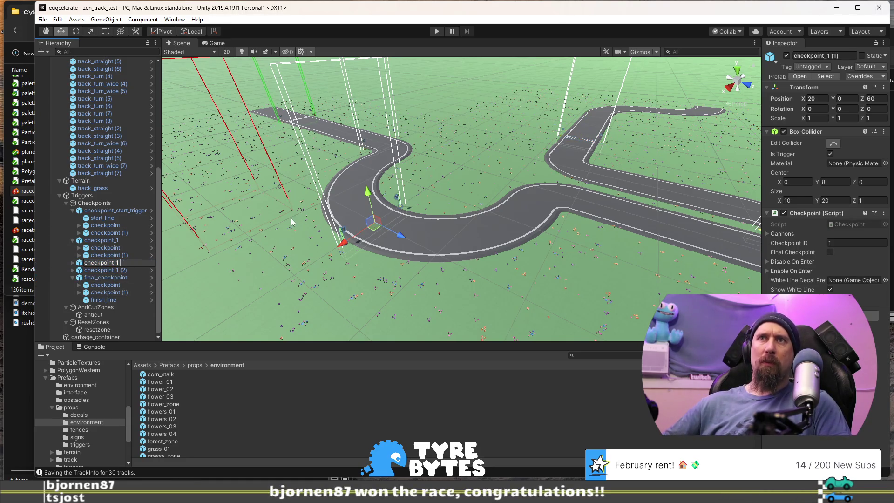
pyautogui.write('2')
pyautogui.press('Return')
pyautogui.press('Down')
pyautogui.press('F2')
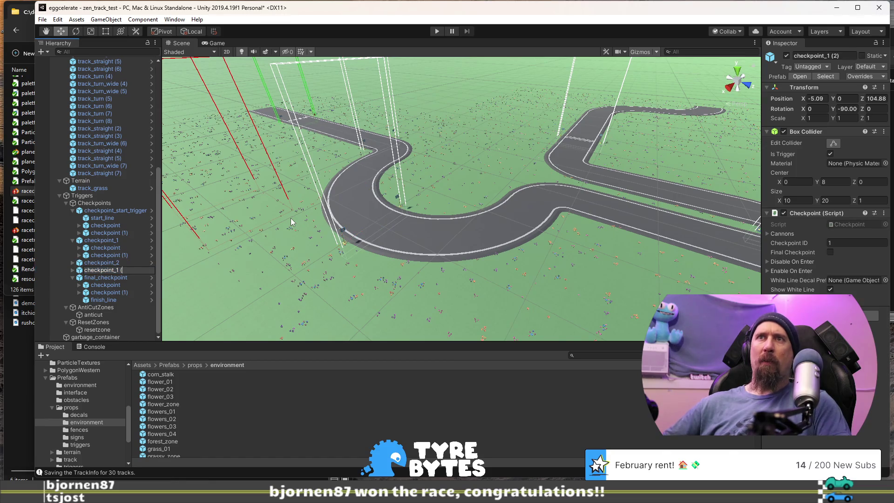
pyautogui.write('3')
pyautogui.press('Return')
pyautogui.press('Up')
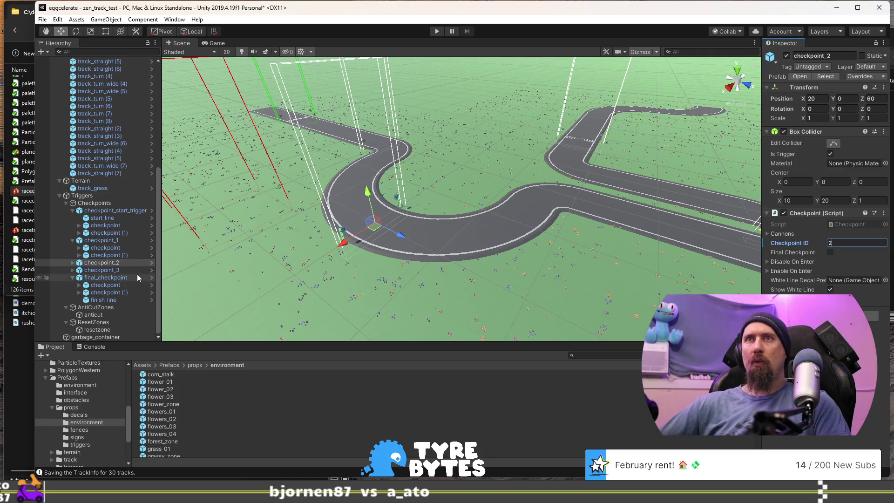
pyautogui.click(116, 271)
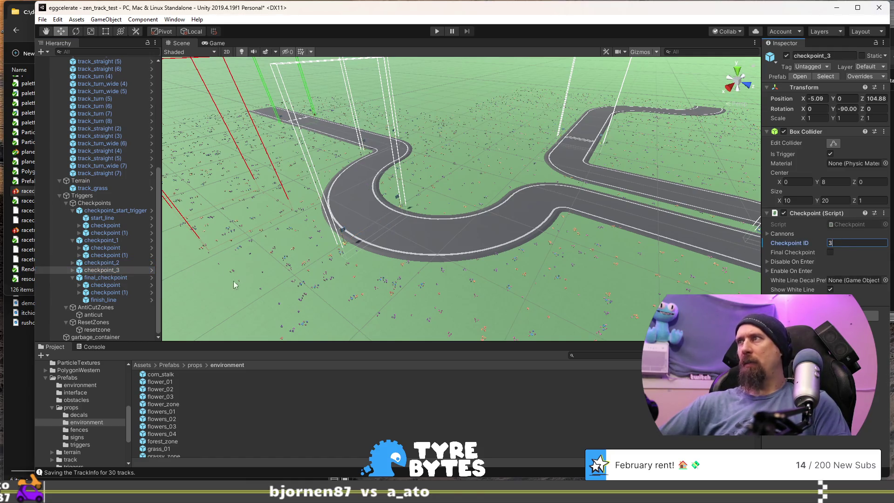
pyautogui.click(106, 277)
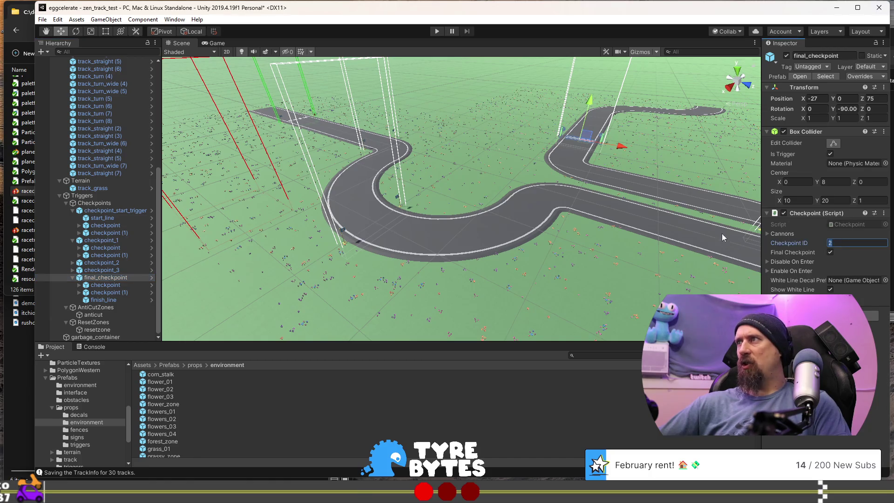
pyautogui.click(401, 237)
pyautogui.moveTo(400, 237)
pyautogui.mouseDown()
pyautogui.moveTo(584, 269)
pyautogui.moveTo(455, 244)
pyautogui.moveTo(490, 240)
pyautogui.mouseUp()
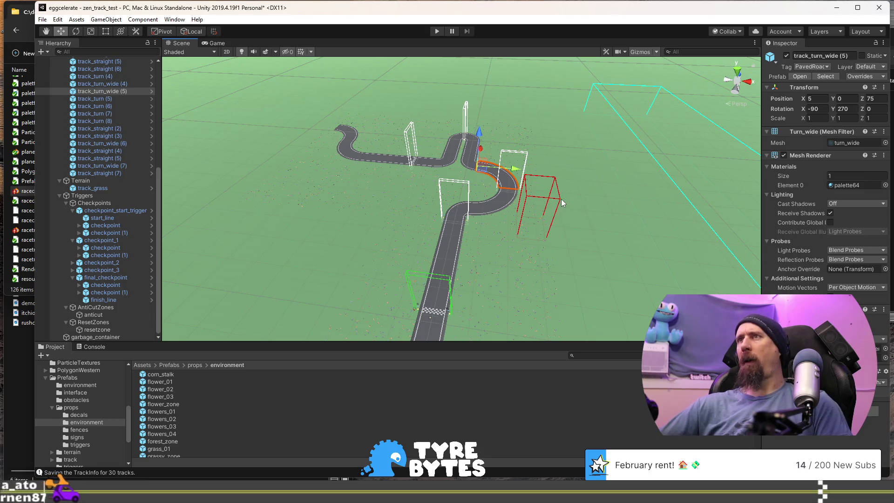
# Move the anticut trigger box onto the grass inside the track's inner bend
pyautogui.press('f')
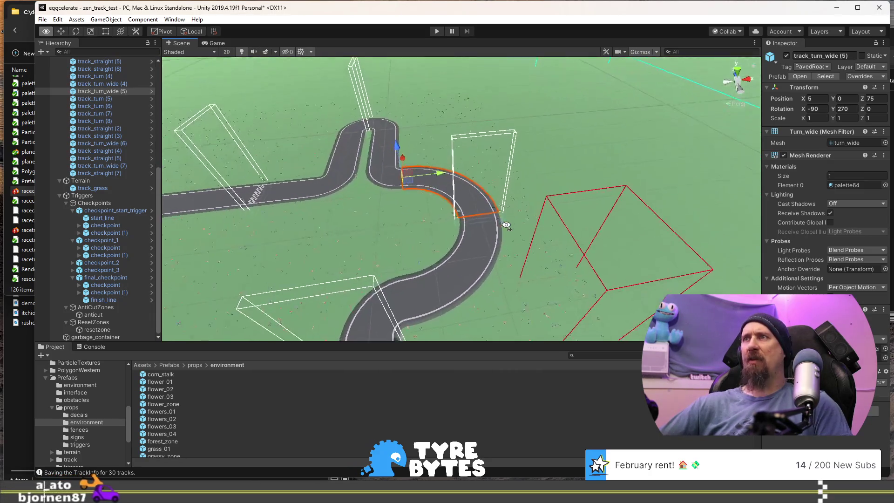
pyautogui.click(73, 211)
pyautogui.click(74, 240)
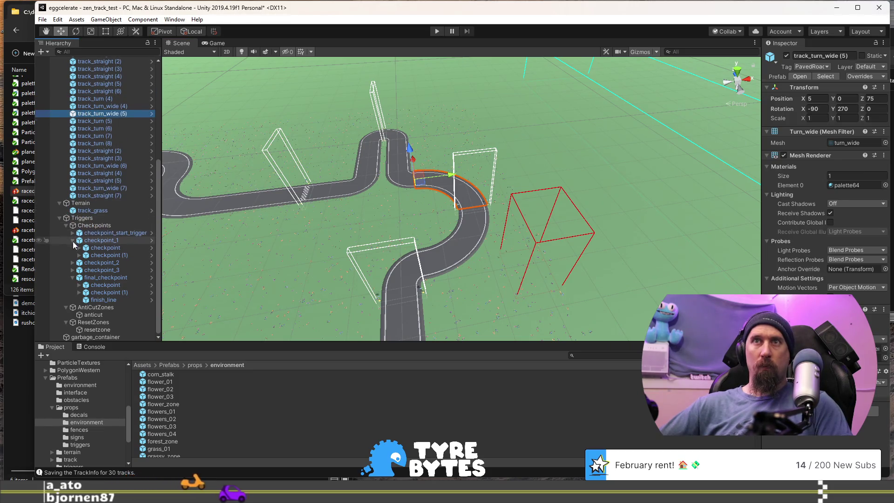
pyautogui.click(92, 315)
pyautogui.moveTo(529, 275); pyautogui.dragTo(397, 224)
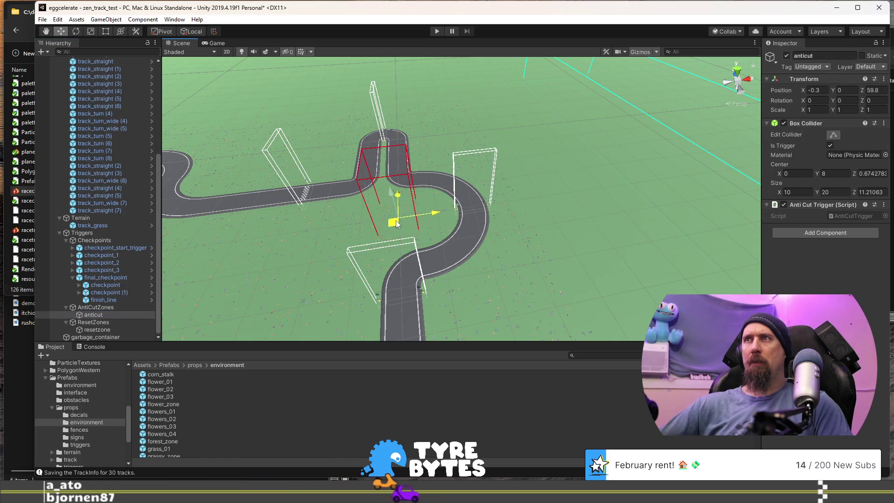
# Switch the Scene view to a top-down view centred on the anticut box
pyautogui.moveTo(466, 232); pyautogui.dragTo(483, 243)
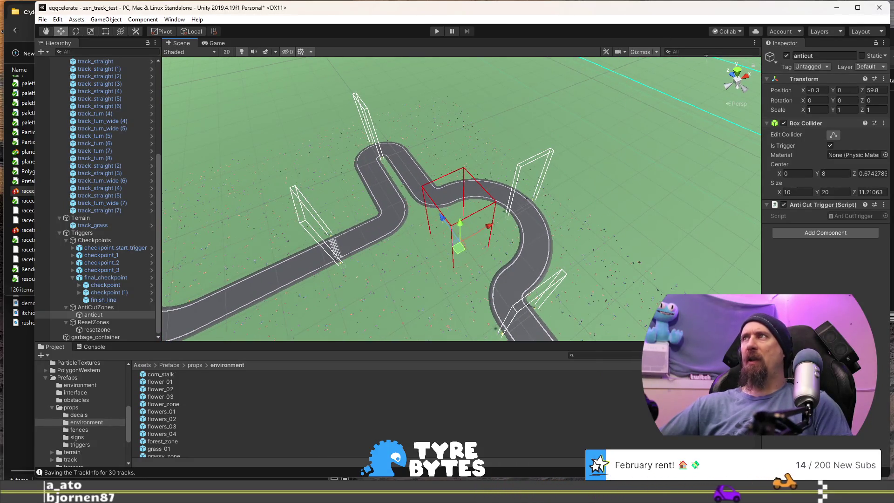
pyautogui.click(741, 71)
pyautogui.scroll(5, 515, 279)
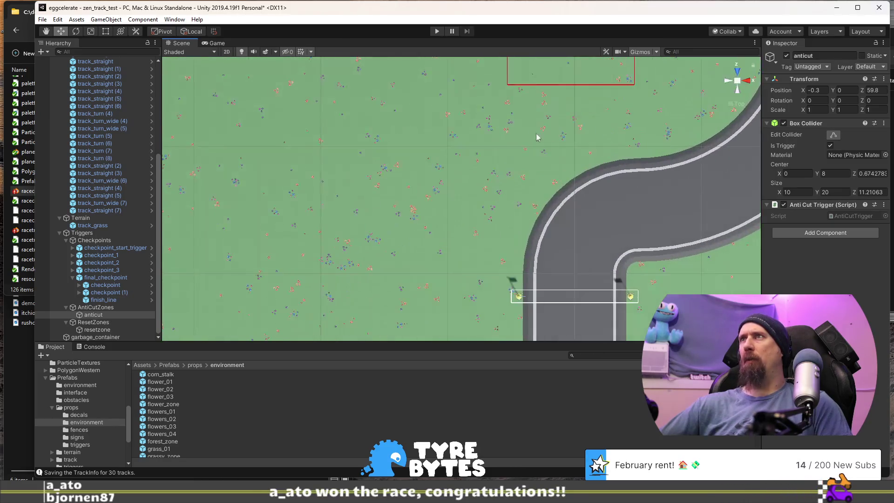
pyautogui.moveTo(518, 158); pyautogui.dragTo(596, 118)
pyautogui.click(737, 97)
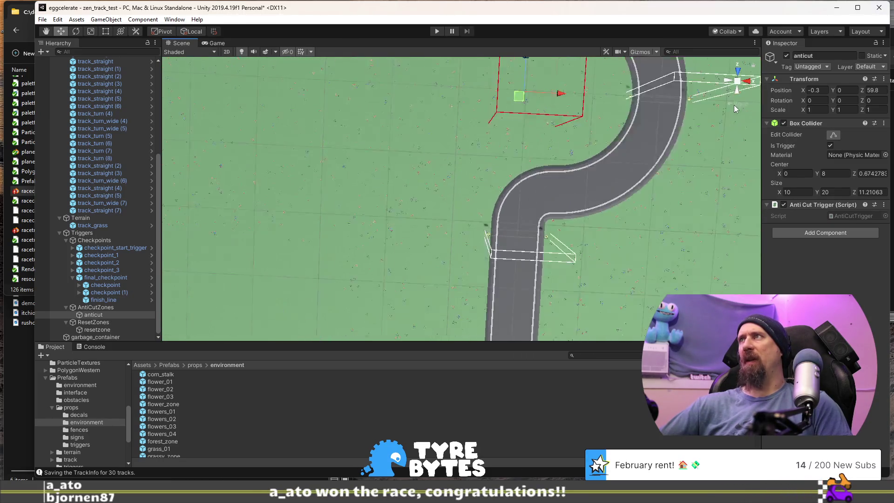
pyautogui.click(737, 104)
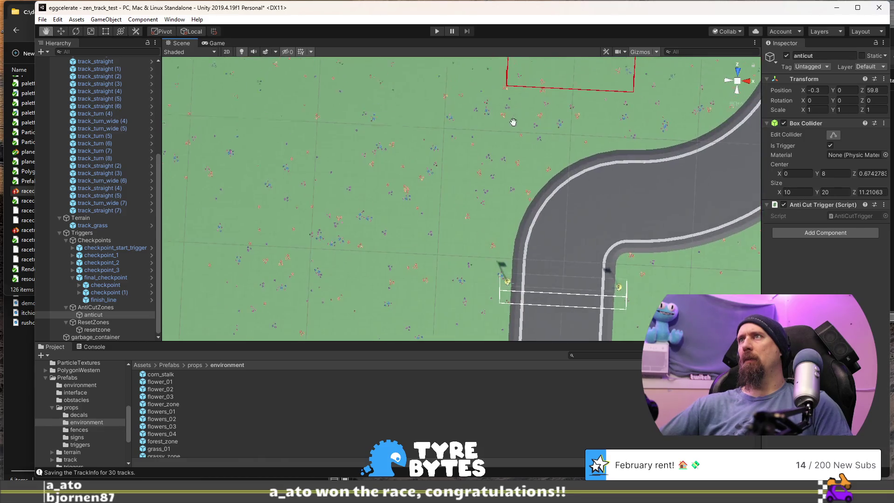
pyautogui.press('f')
pyautogui.scroll(-2, 501, 217)
pyautogui.moveTo(516, 223); pyautogui.dragTo(423, 169)
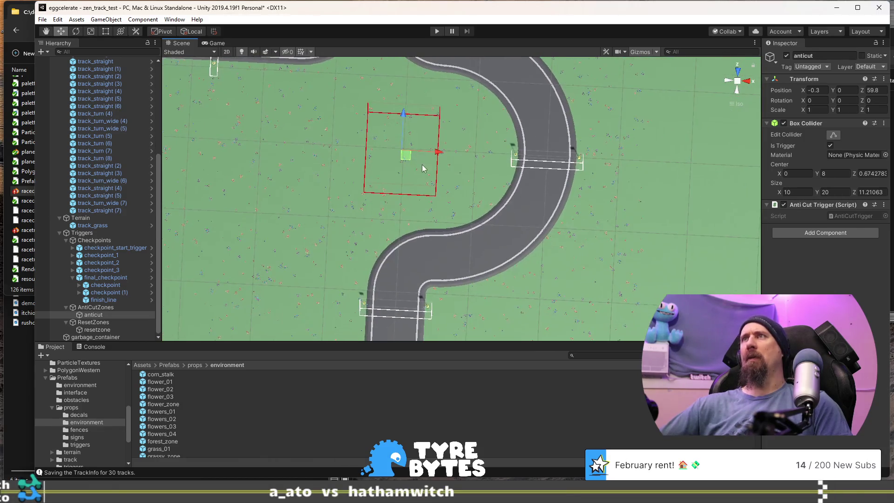
pyautogui.click(737, 73)
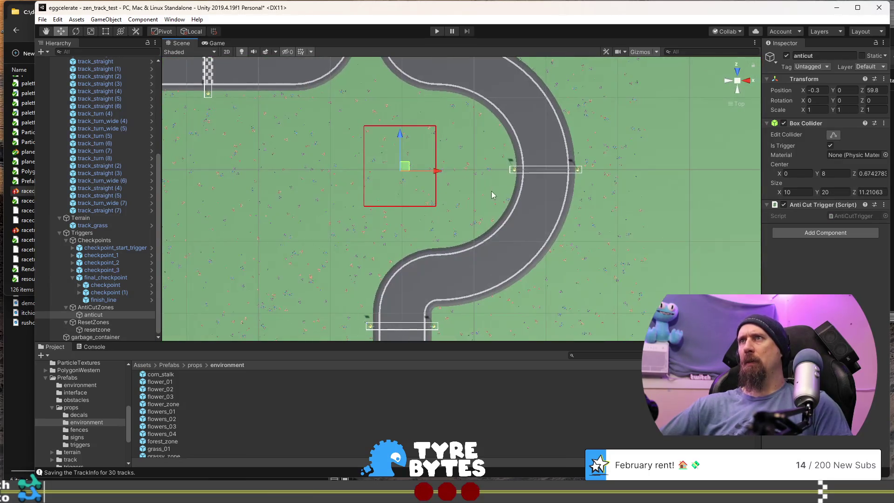
pyautogui.scroll(1, 441, 199)
pyautogui.moveTo(441, 199); pyautogui.dragTo(508, 214)
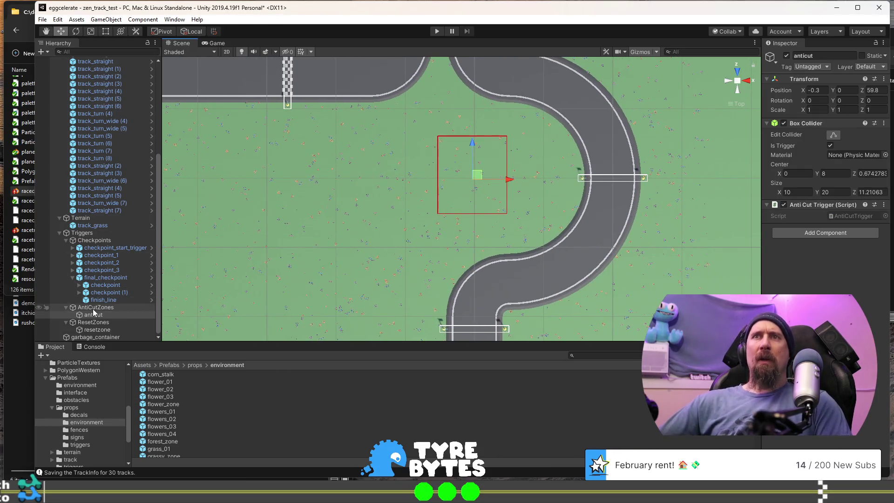
# Reshape the first anticut collider into a thin box stretched left across the grass
pyautogui.click(830, 136)
pyautogui.moveTo(507, 174); pyautogui.dragTo(545, 175)
pyautogui.moveTo(492, 214); pyautogui.dragTo(491, 192)
pyautogui.moveTo(493, 136); pyautogui.dragTo(494, 145)
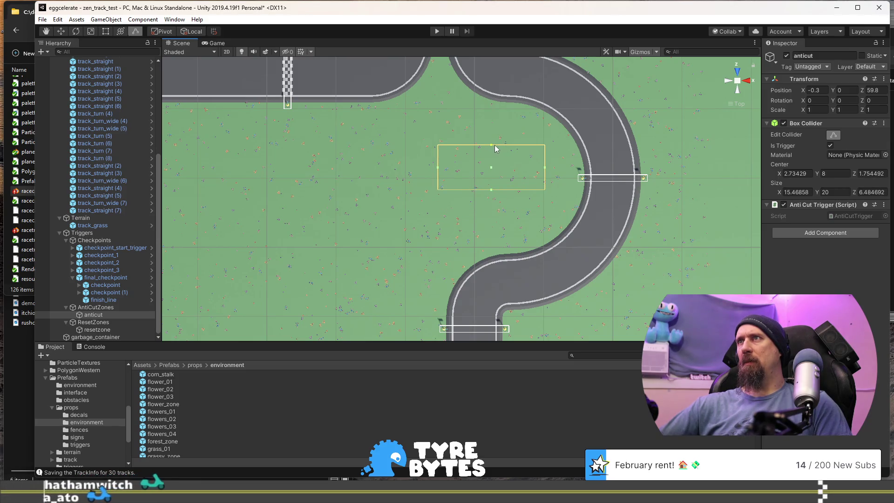
pyautogui.moveTo(438, 168); pyautogui.dragTo(278, 170)
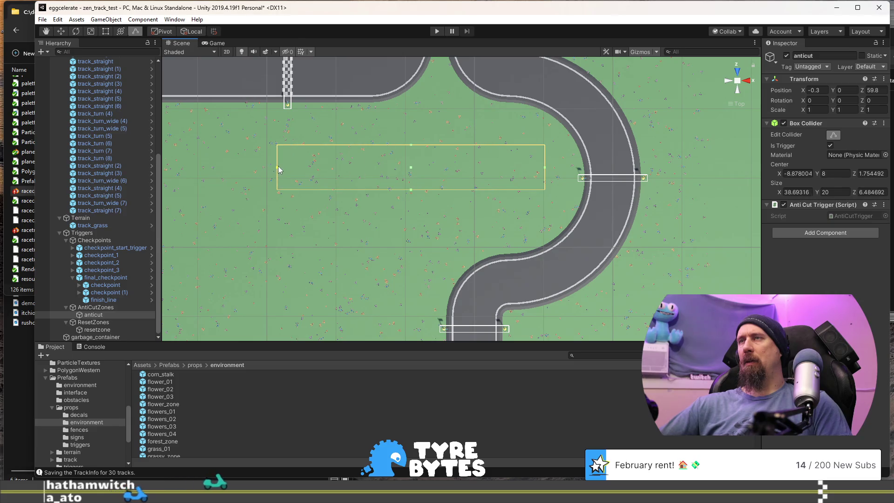
pyautogui.scroll(-3, 377, 172)
pyautogui.moveTo(386, 165); pyautogui.dragTo(450, 216)
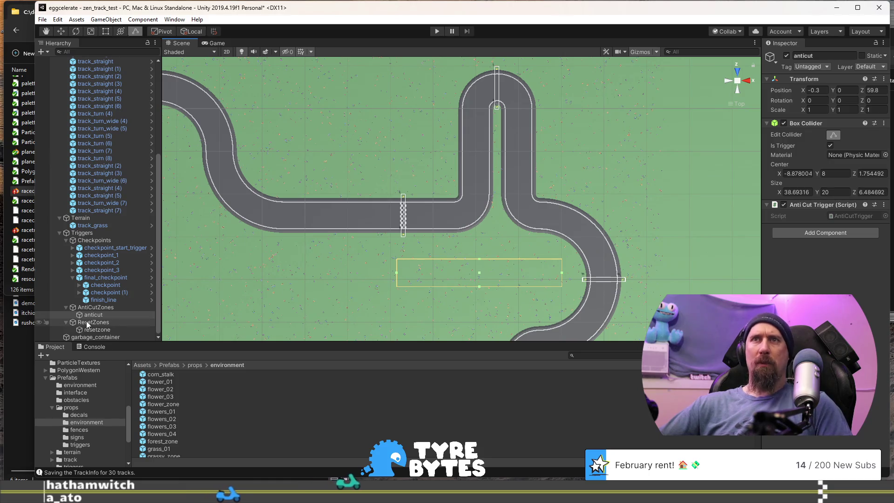
# Duplicate it as anticut (1) at X -25.2, Z 88.6, lengthened to 4.68 × 20 × 27.48
pyautogui.hotkey('ctrl', 'd')
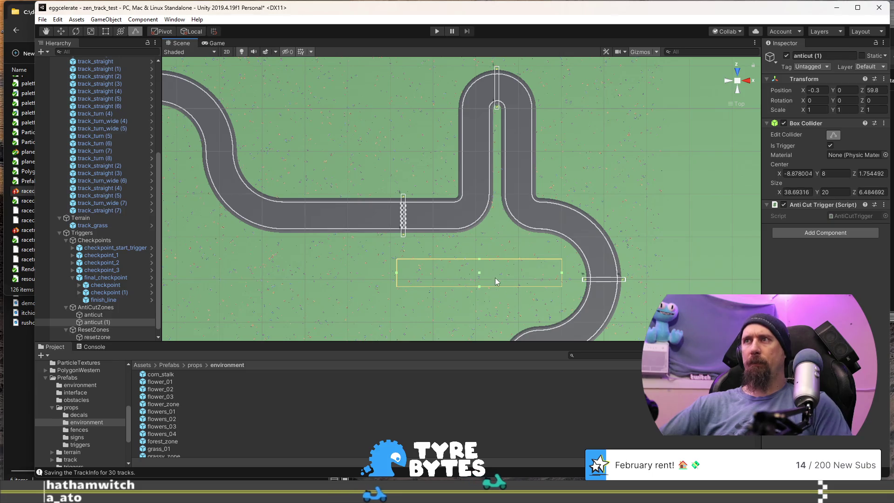
pyautogui.press('w')
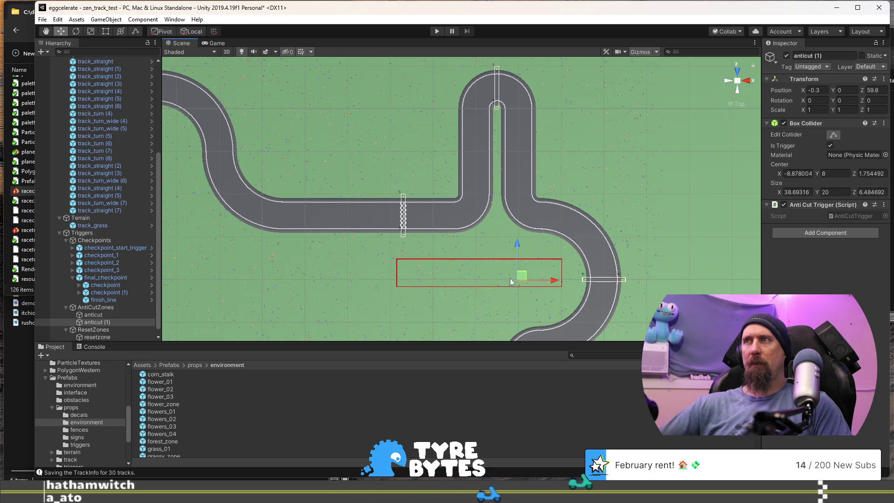
pyautogui.moveTo(521, 276)
pyautogui.mouseDown()
pyautogui.moveTo(399, 168)
pyautogui.moveTo(418, 156)
pyautogui.mouseUp()
pyautogui.press('c')
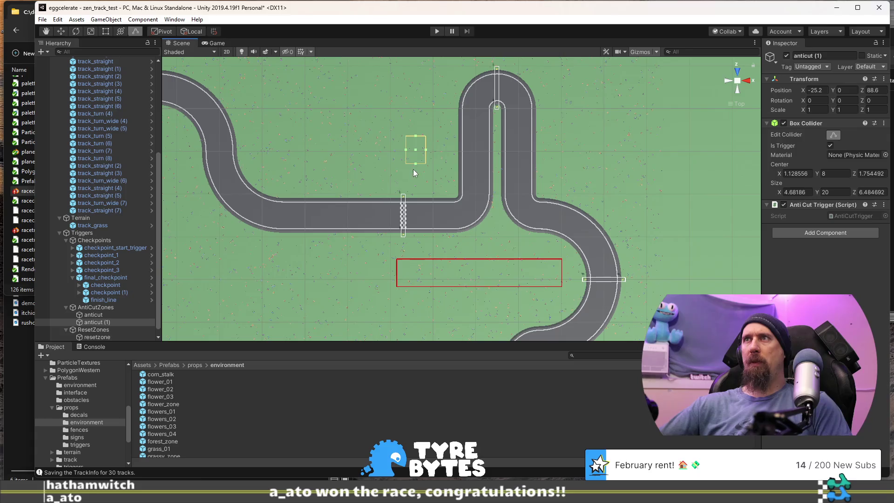
pyautogui.moveTo(416, 164); pyautogui.dragTo(416, 177)
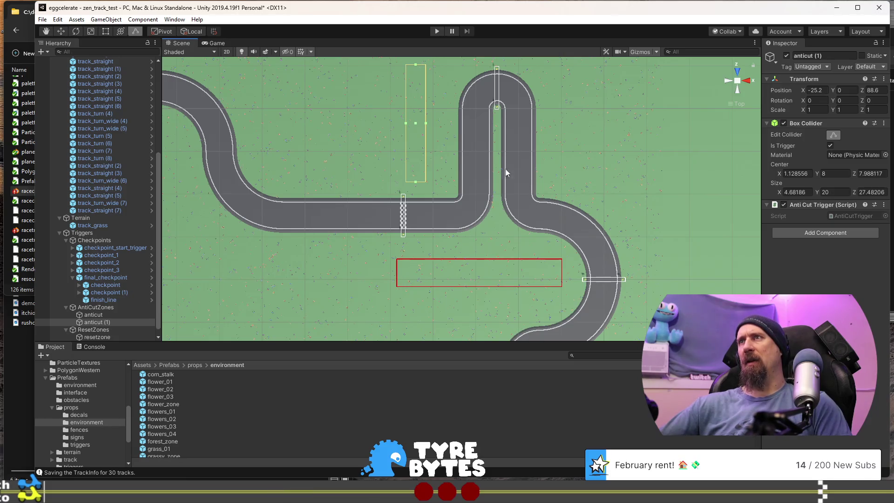
pyautogui.scroll(2, 518, 172)
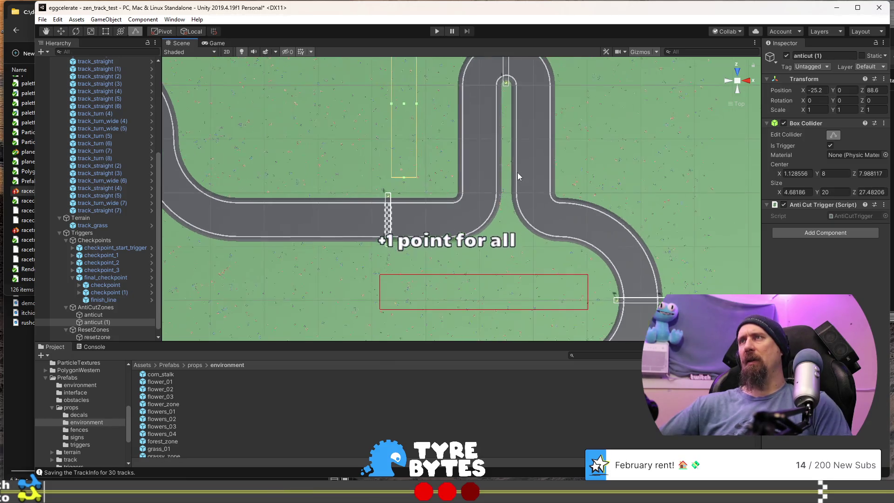
pyautogui.scroll(-1, 513, 178)
pyautogui.moveTo(557, 211)
pyautogui.mouseDown()
pyautogui.moveTo(431, 191)
pyautogui.moveTo(442, 241)
pyautogui.mouseUp()
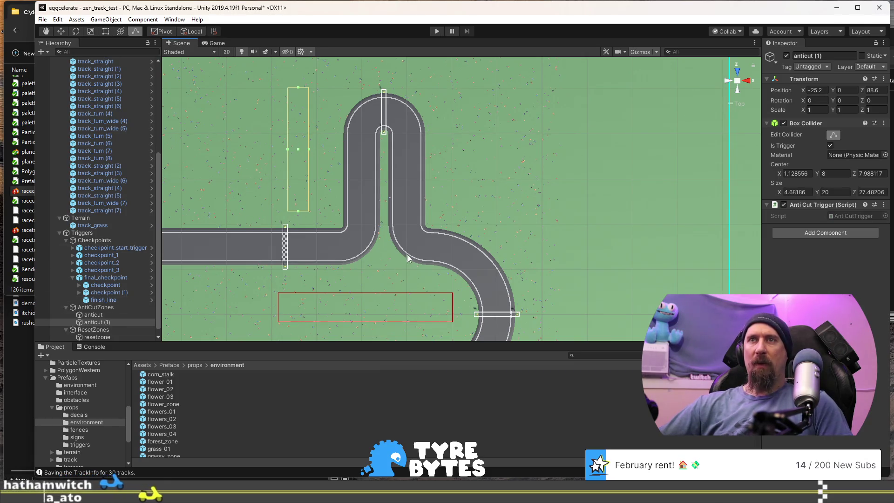
# Duplicate the anti-cut zone and place the copy inside the hairpin gap between the straights
pyautogui.hotkey('ctrl', 'd')
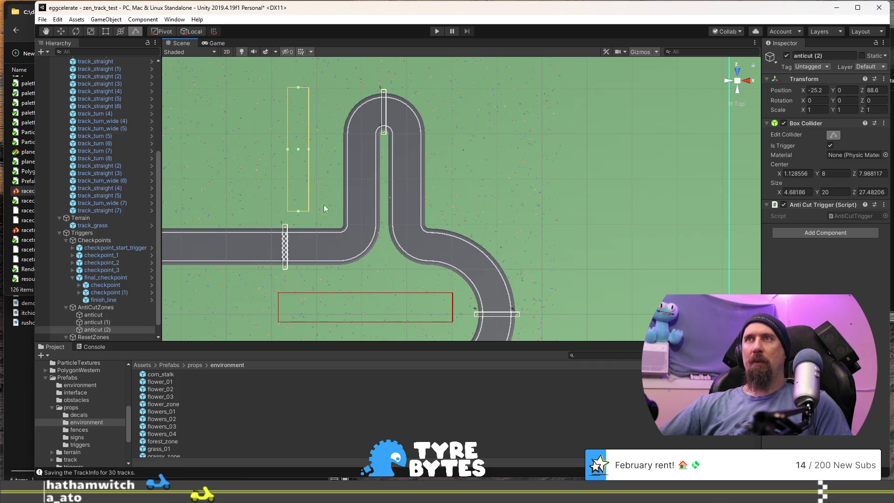
pyautogui.press('w')
pyautogui.moveTo(304, 186)
pyautogui.mouseDown()
pyautogui.moveTo(388, 198)
pyautogui.moveTo(389, 221)
pyautogui.moveTo(565, 159)
pyautogui.moveTo(505, 170)
pyautogui.mouseUp()
pyautogui.scroll(5, 382, 217)
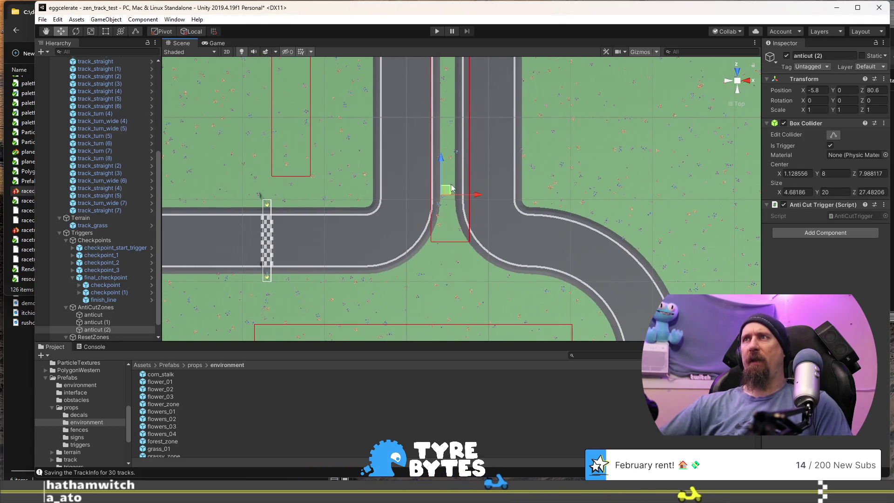
pyautogui.moveTo(446, 193); pyautogui.dragTo(442, 205)
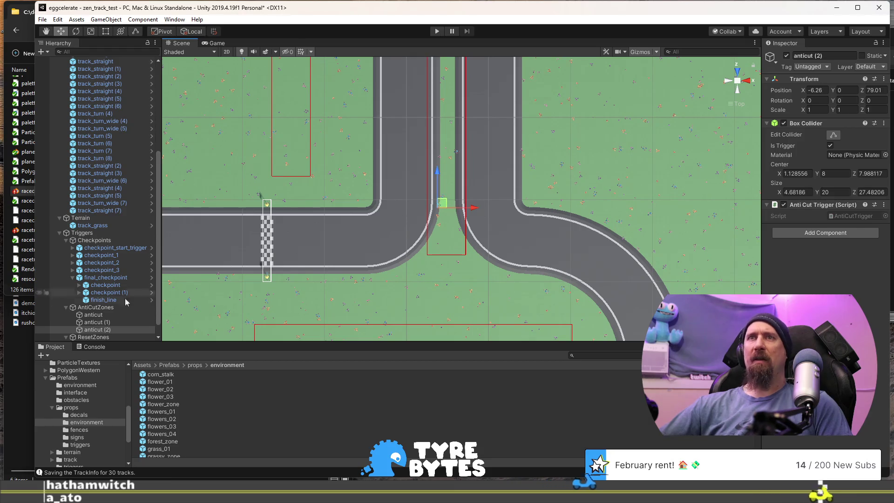
pyautogui.scroll(-3, 416, 211)
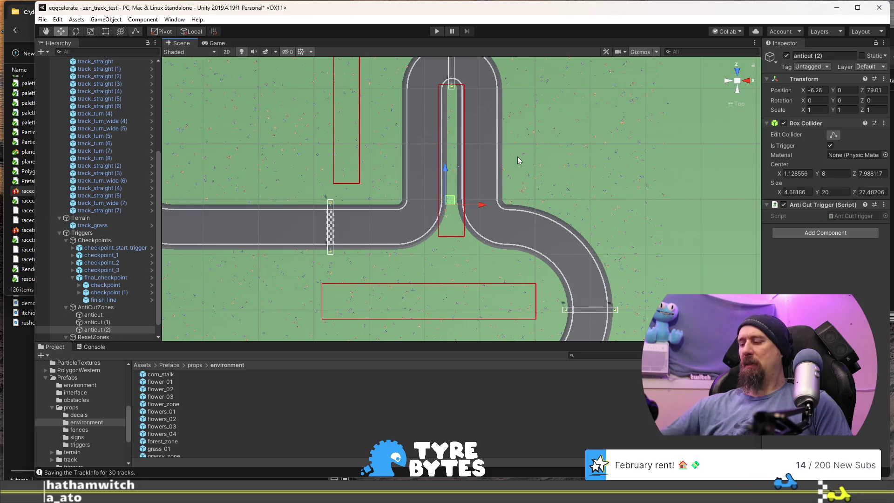
# Delete the extra hairpin anti-cut zone, save the scene, and browse the environment prefabs folder
pyautogui.press('Delete')
pyautogui.hotkey('ctrl', 's')
pyautogui.click(80, 386)
pyautogui.scroll(-3, 73, 406)
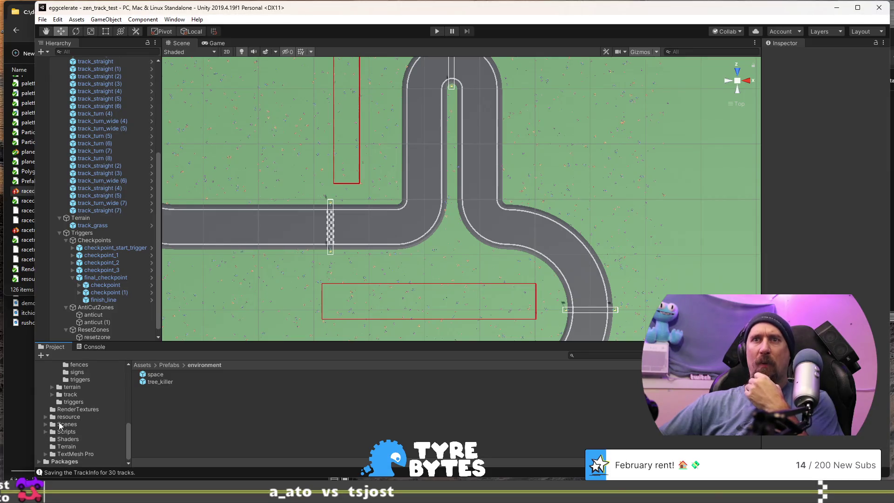
# Expand the Scenes folder and collapse final_checkpoint's children in the Hierarchy
pyautogui.click(45, 424)
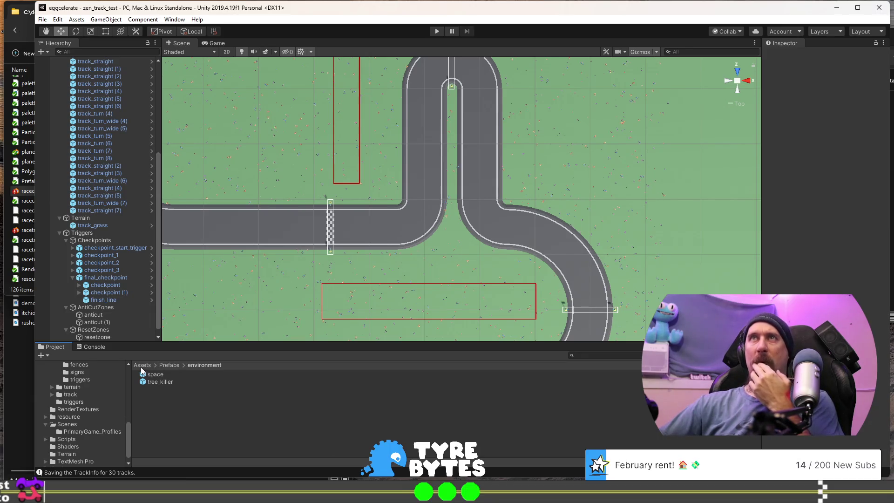
pyautogui.scroll(-1, 106, 248)
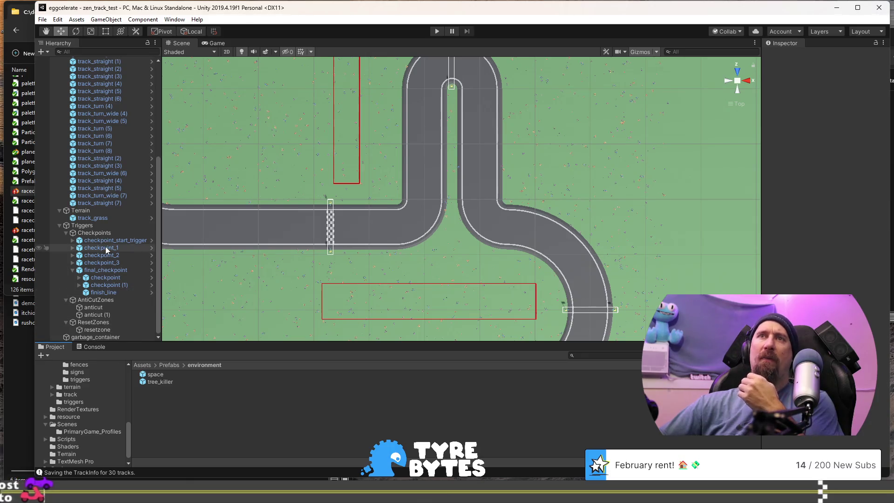
pyautogui.click(73, 270)
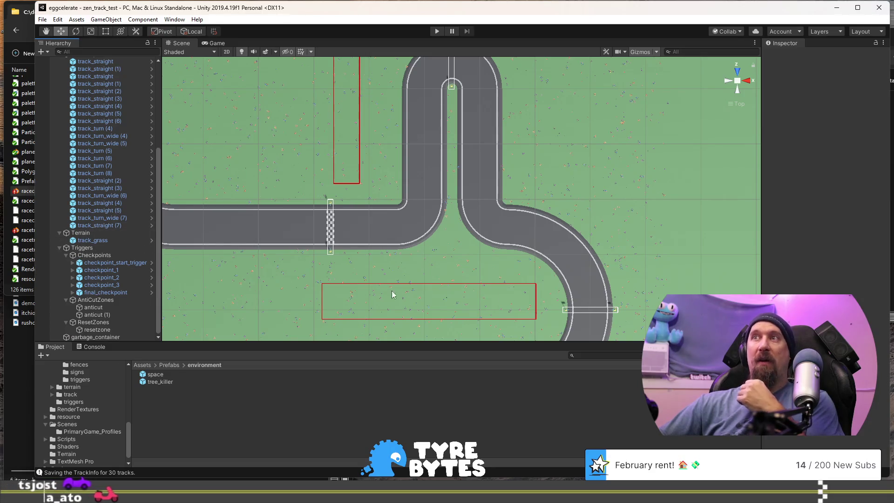
pyautogui.scroll(-3, 392, 294)
# Pan across the track, collapse the TrackLayout group, and switch to the Chrome window
pyautogui.moveTo(502, 300)
pyautogui.mouseDown()
pyautogui.moveTo(412, 190)
pyautogui.moveTo(453, 224)
pyautogui.mouseUp()
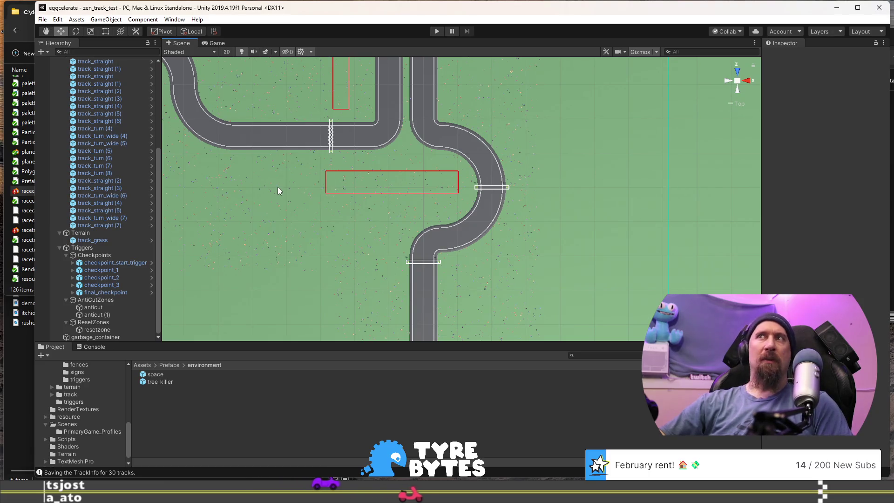
pyautogui.scroll(-1, 280, 192)
pyautogui.moveTo(330, 208); pyautogui.dragTo(247, 147)
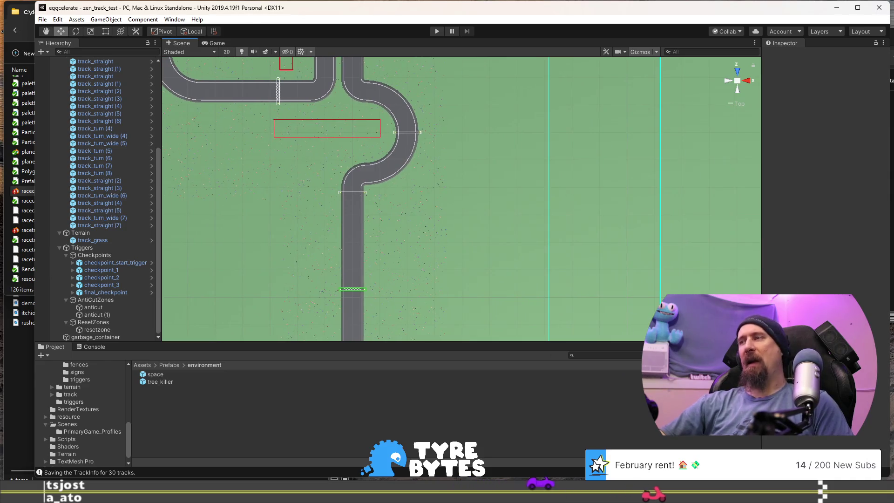
pyautogui.moveTo(448, 273)
pyautogui.mouseDown()
pyautogui.moveTo(555, 200)
pyautogui.moveTo(527, 293)
pyautogui.mouseUp()
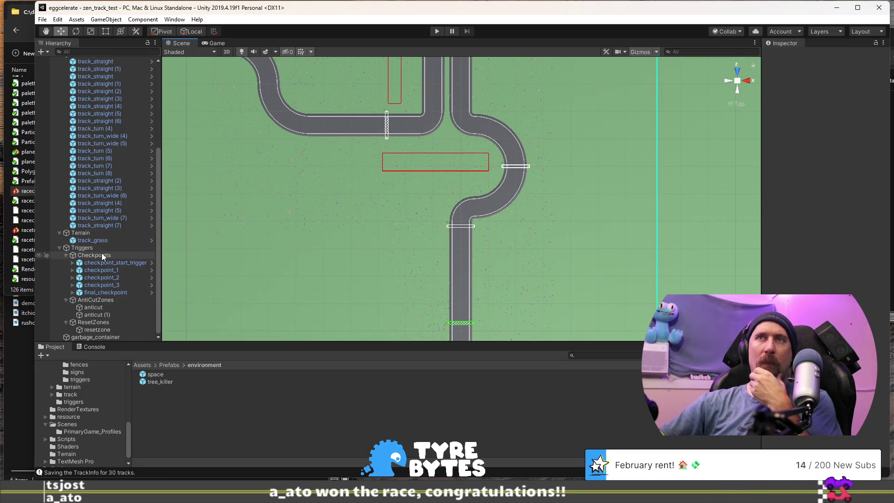
pyautogui.scroll(5, 93, 214)
pyautogui.click(59, 187)
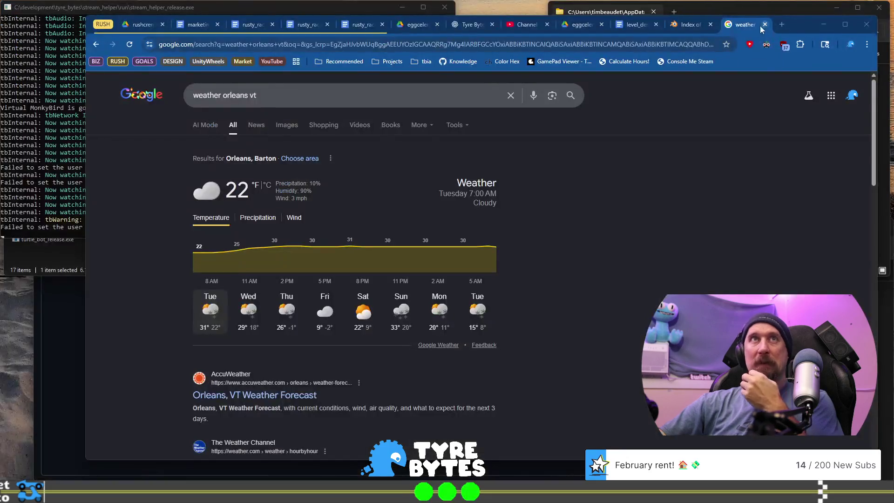
pyautogui.click(656, 42)
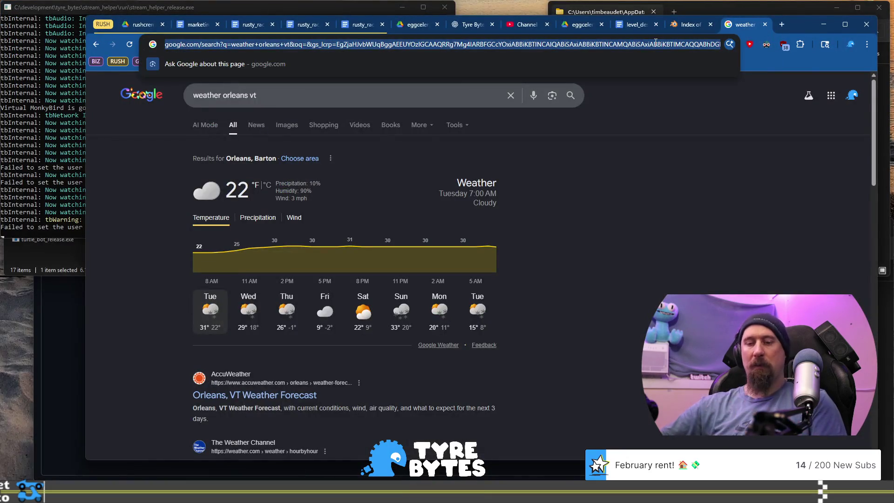
# Compute 60*16 = 960 in Chrome's address bar, clear it, and Alt+Tab back to Unity
pyautogui.write('50*')
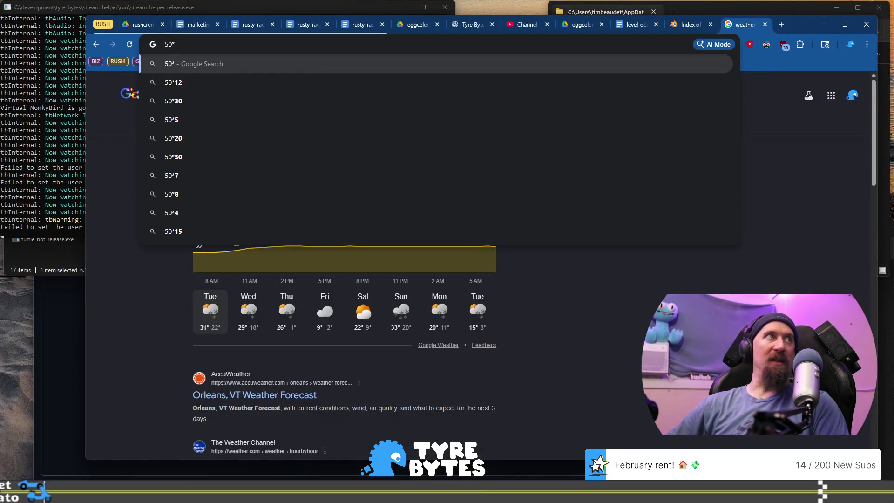
pyautogui.press('BackSpace')
pyautogui.press('BackSpace')
pyautogui.write('60')
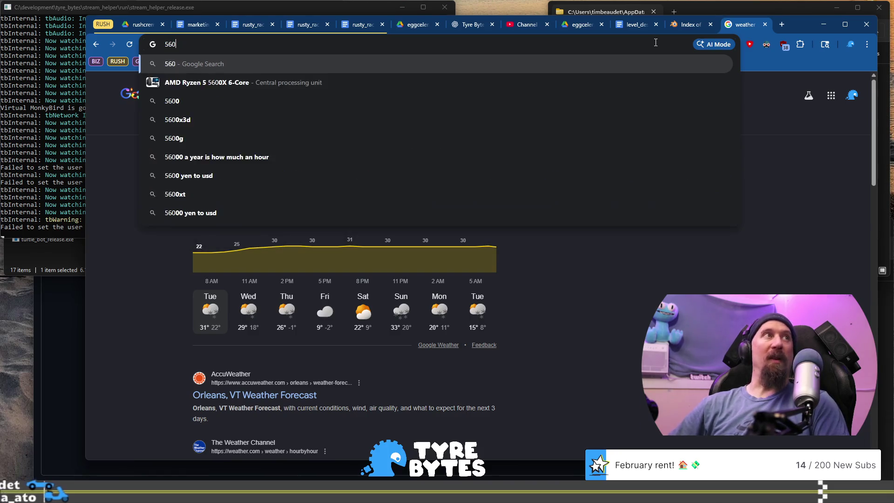
pyautogui.write('*')
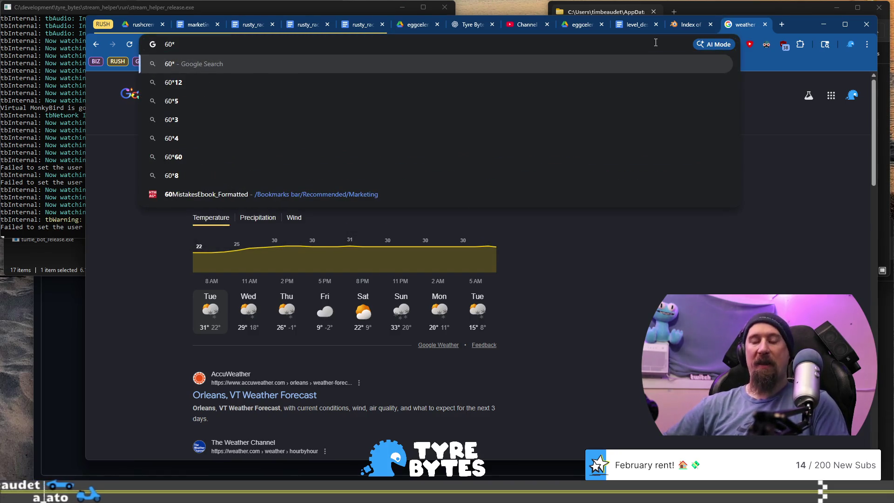
pyautogui.write('16.')
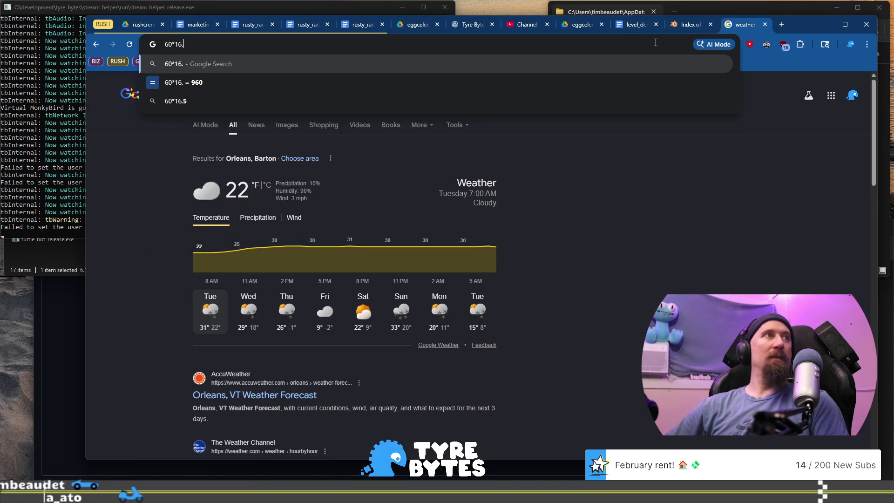
pyautogui.hotkey('ctrl', 'a')
pyautogui.press('BackSpace')
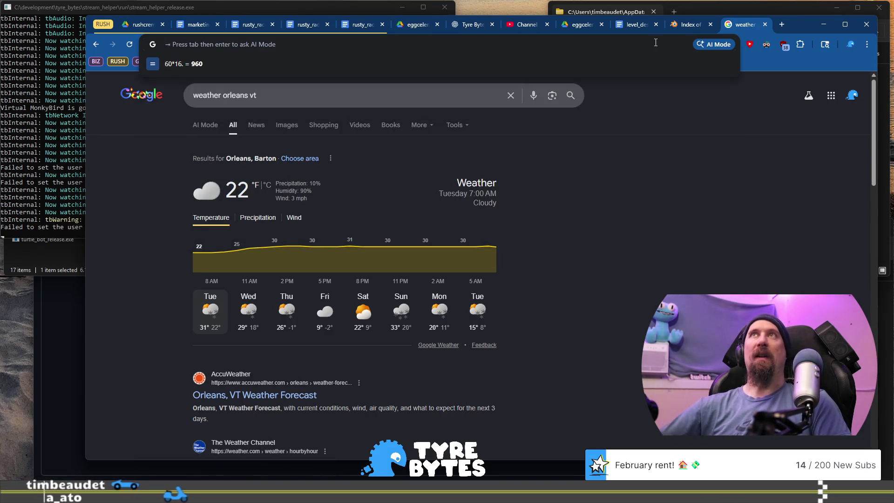
pyautogui.hotkey('alt', 'Tab')
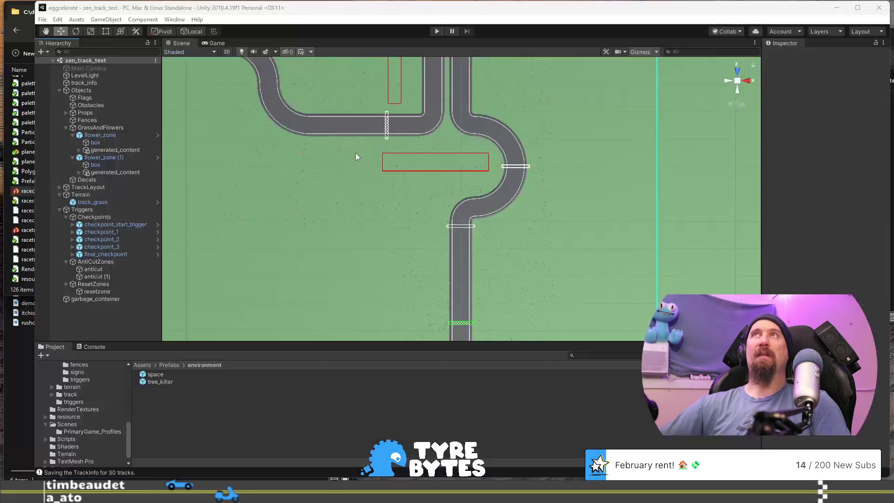
pyautogui.moveTo(406, 194)
pyautogui.mouseDown()
pyautogui.moveTo(391, 159)
pyautogui.moveTo(381, 210)
pyautogui.moveTo(406, 250)
pyautogui.mouseUp()
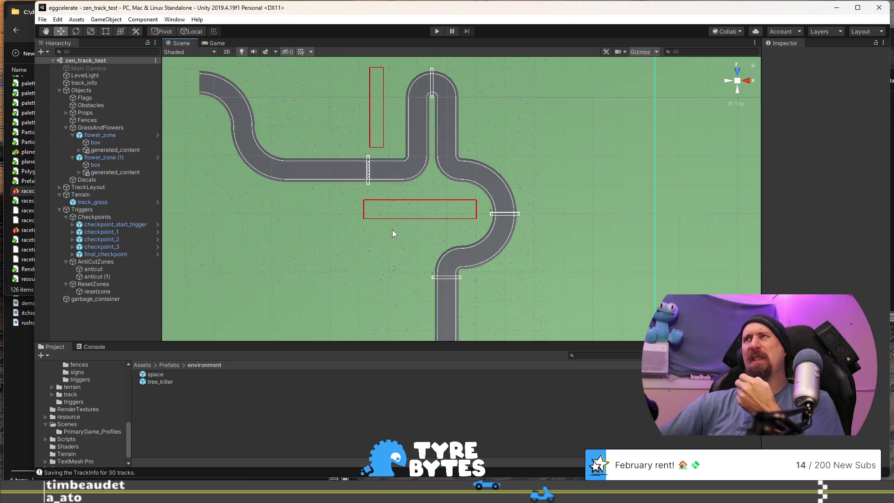
pyautogui.moveTo(395, 235)
pyautogui.mouseDown()
pyautogui.moveTo(389, 174)
pyautogui.moveTo(352, 58)
pyautogui.moveTo(355, 134)
pyautogui.moveTo(371, 174)
pyautogui.moveTo(386, 169)
pyautogui.moveTo(385, 214)
pyautogui.moveTo(411, 315)
pyautogui.moveTo(358, 283)
pyautogui.mouseUp()
pyautogui.scroll(-8, 358, 283)
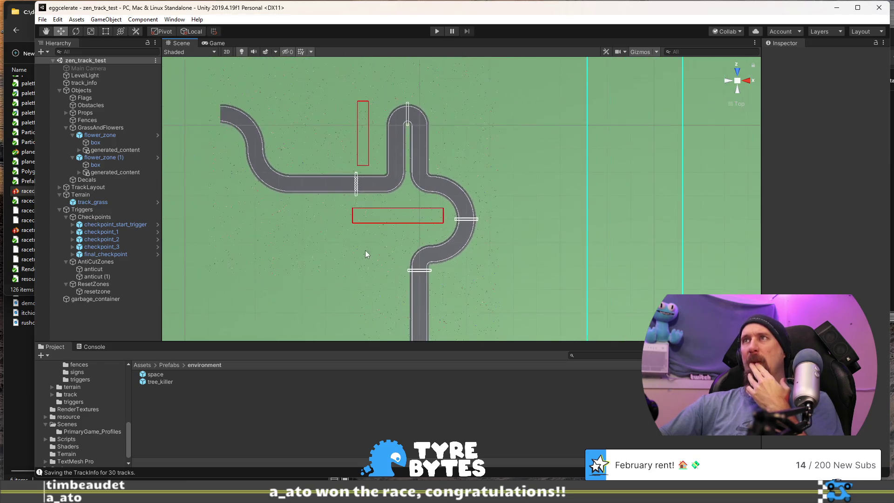
pyautogui.moveTo(412, 190); pyautogui.dragTo(430, 238)
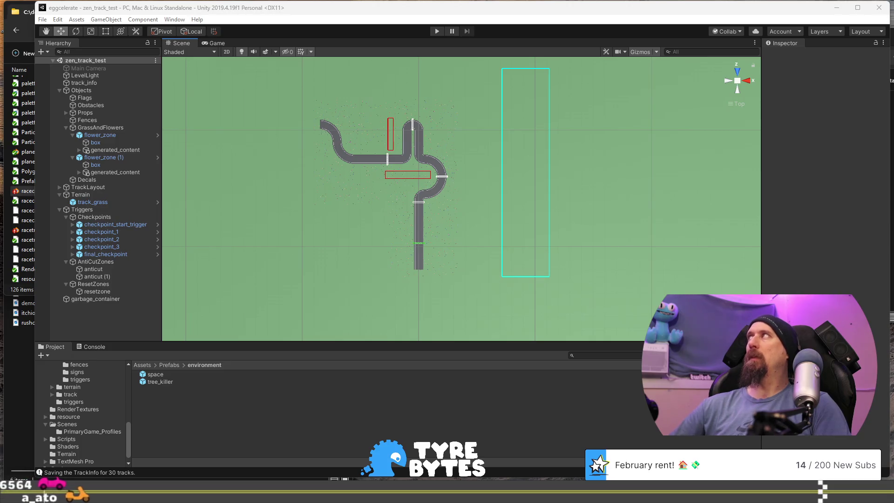
pyautogui.scroll(4, 433, 148)
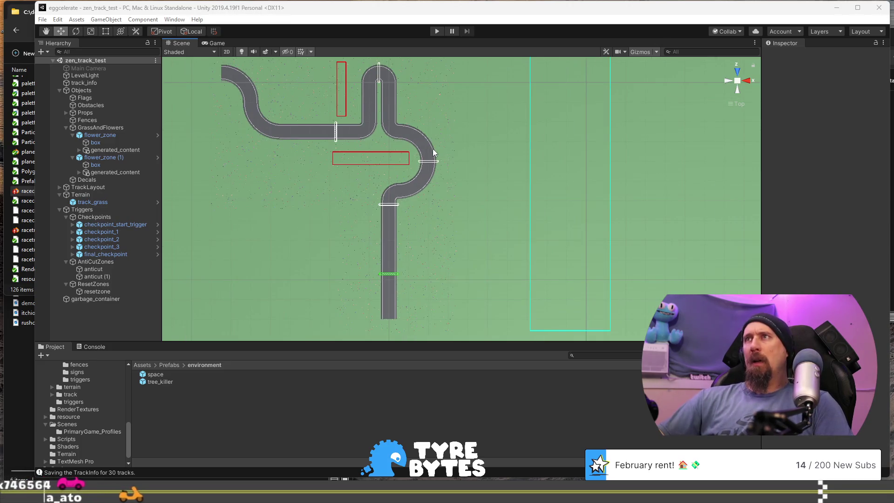
pyautogui.moveTo(432, 149); pyautogui.dragTo(463, 135)
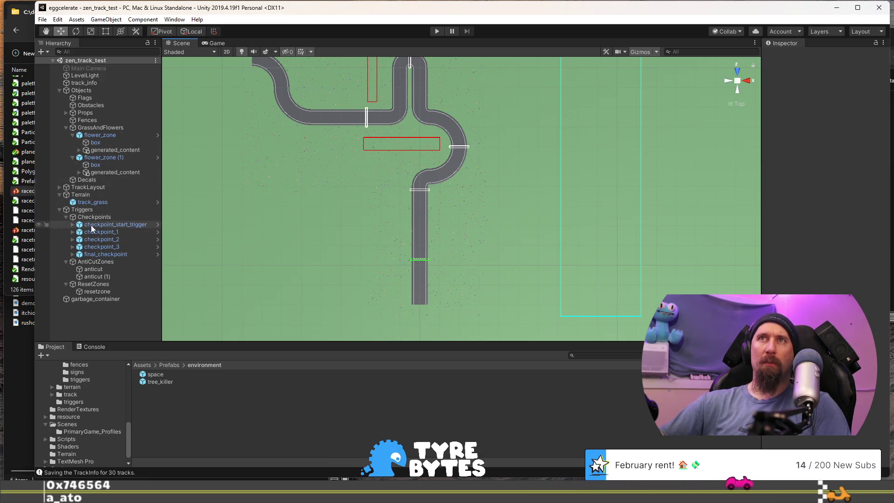
pyautogui.click(95, 290)
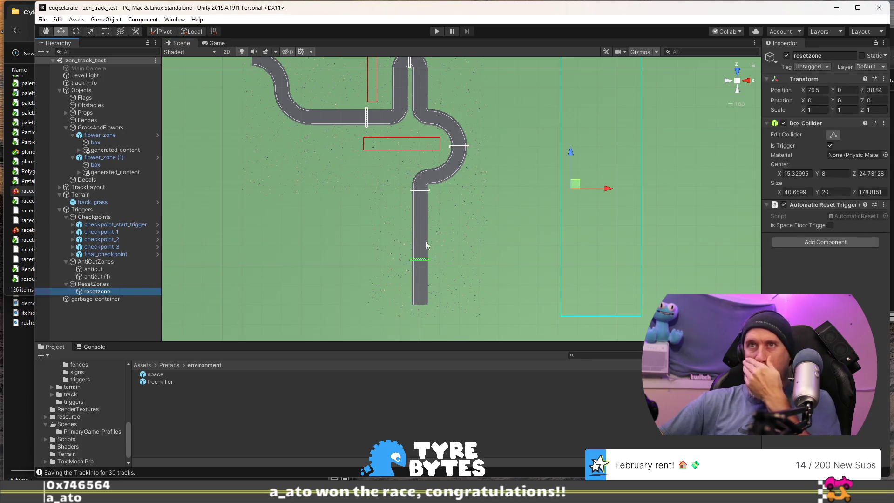
# Move the reset zone beside the track and place a duplicate along the track's left side
pyautogui.moveTo(577, 187); pyautogui.dragTo(499, 188)
pyautogui.scroll(-5, 499, 188)
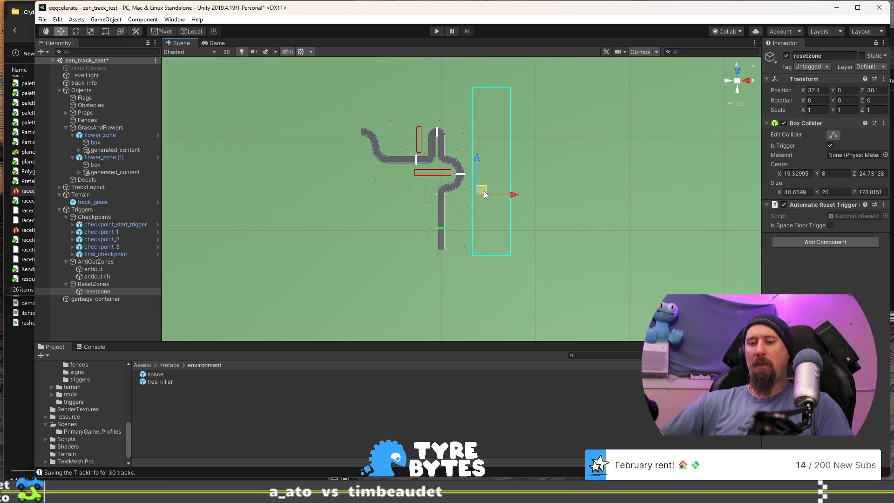
pyautogui.hotkey('ctrl', 'd')
pyautogui.moveTo(480, 192)
pyautogui.mouseDown()
pyautogui.moveTo(345, 188)
pyautogui.moveTo(427, 254)
pyautogui.mouseUp()
# Make a third reset zone copy and resize its box into a thin strip beneath the whole track
pyautogui.hotkey('ctrl', 'd')
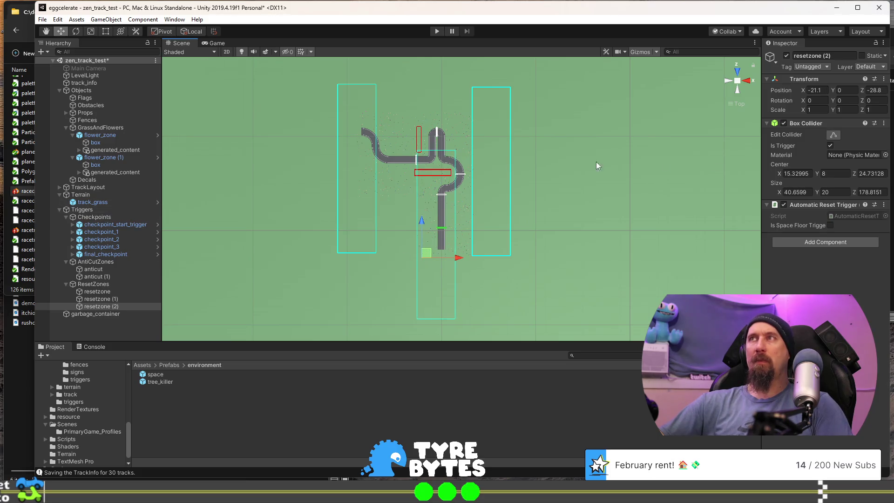
pyautogui.click(834, 135)
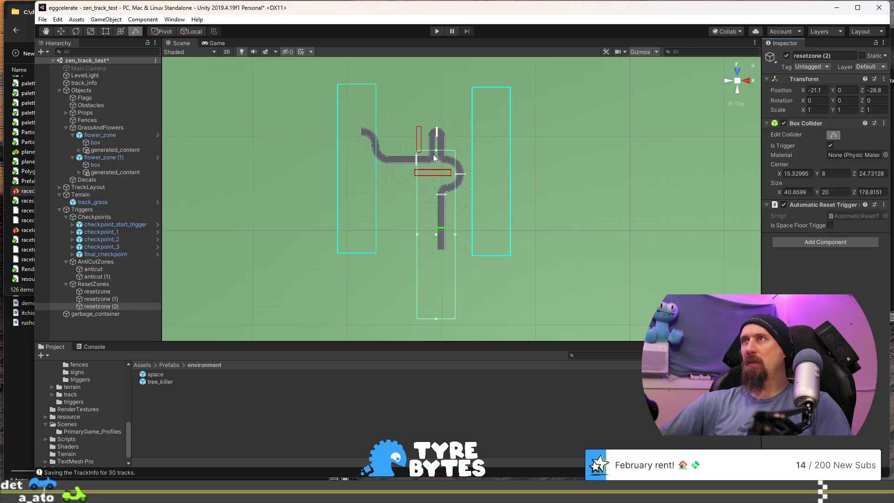
pyautogui.moveTo(434, 157); pyautogui.dragTo(437, 217)
pyautogui.moveTo(438, 241); pyautogui.dragTo(438, 239)
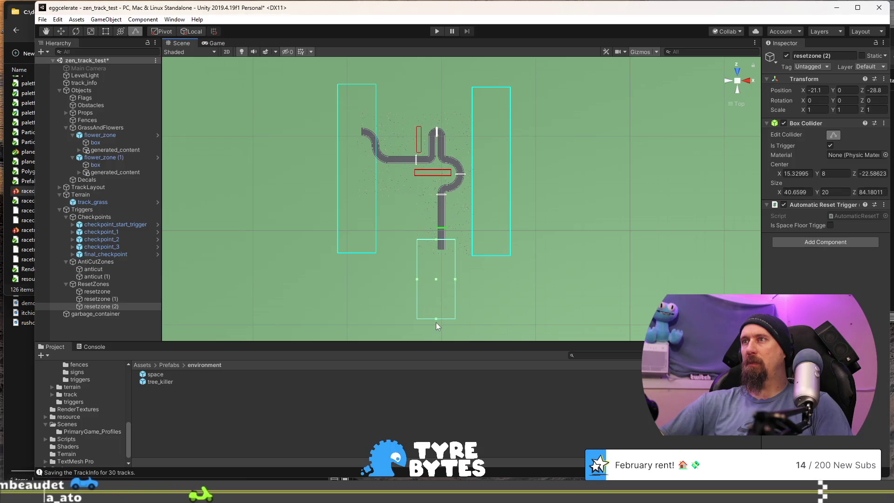
pyautogui.moveTo(436, 319)
pyautogui.mouseDown()
pyautogui.moveTo(438, 259)
pyautogui.moveTo(492, 249)
pyautogui.mouseUp()
pyautogui.moveTo(418, 251); pyautogui.dragTo(368, 248)
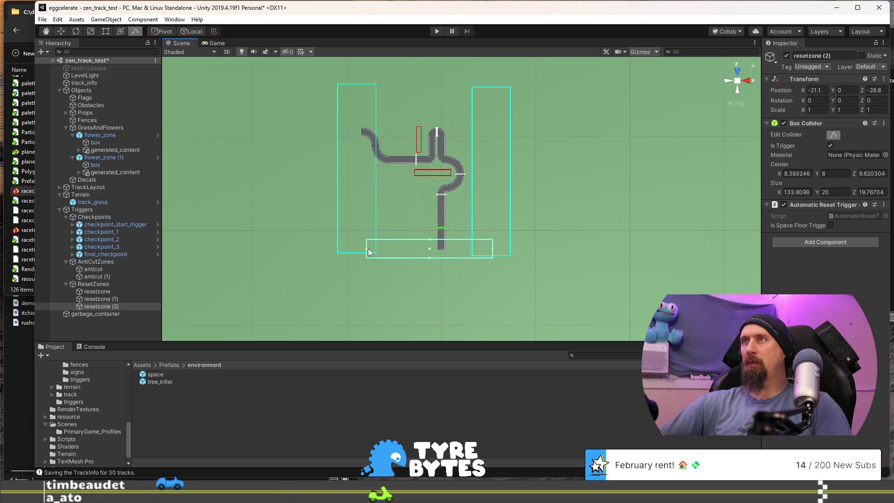
# Duplicate the bottom strip as a box left of the lower straight, then duplicate resetzone (2)
pyautogui.hotkey('ctrl', 'd')
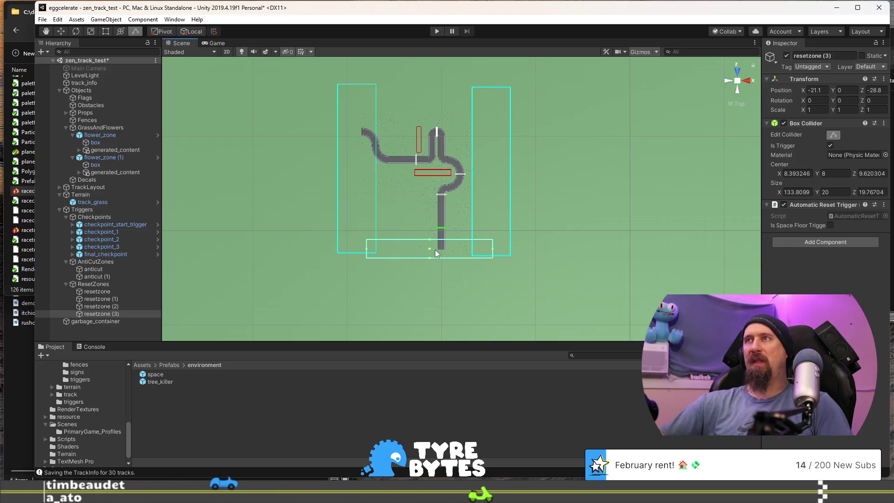
pyautogui.moveTo(492, 250)
pyautogui.mouseDown()
pyautogui.moveTo(394, 253)
pyautogui.moveTo(384, 180)
pyautogui.mouseUp()
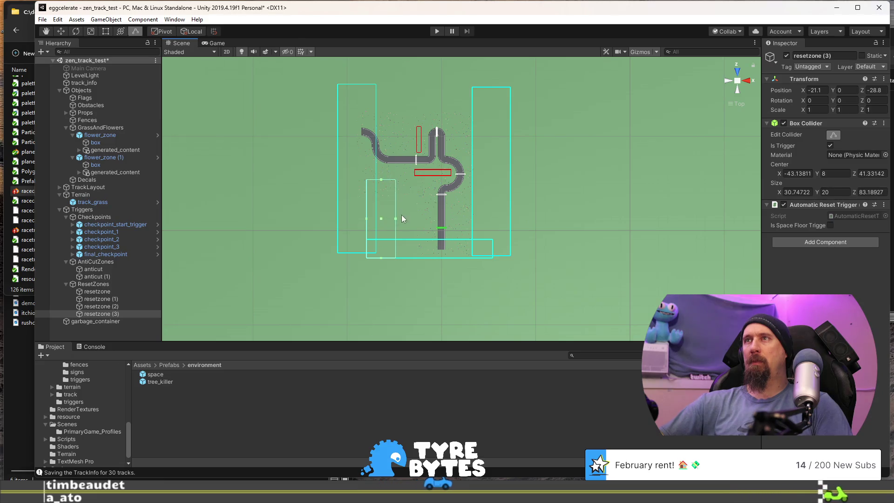
pyautogui.moveTo(394, 219)
pyautogui.mouseDown()
pyautogui.moveTo(436, 219)
pyautogui.moveTo(421, 212)
pyautogui.mouseUp()
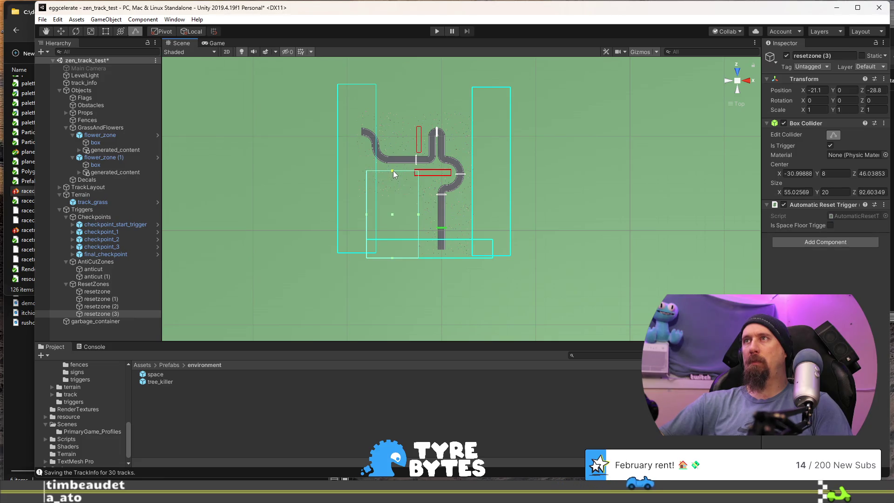
pyautogui.click(125, 305)
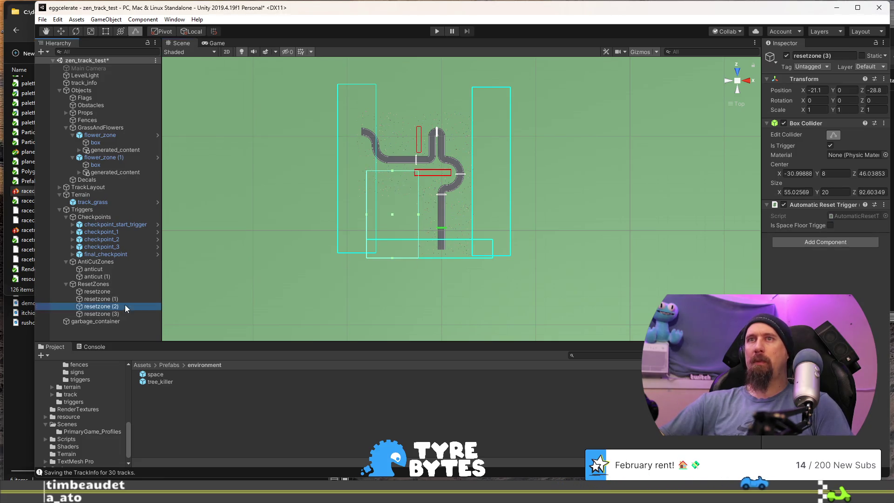
pyautogui.hotkey('ctrl', 'd')
# Move the copied reset strip above the top of the track
pyautogui.press('w')
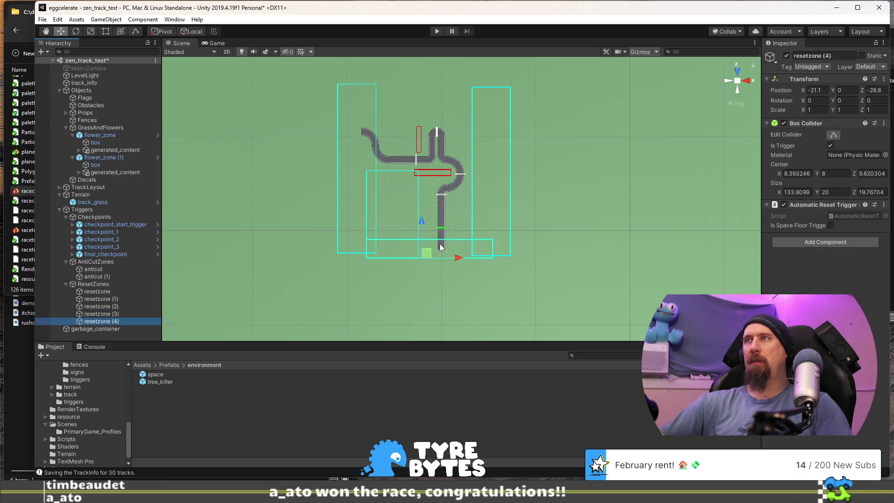
pyautogui.moveTo(425, 253); pyautogui.dragTo(423, 119)
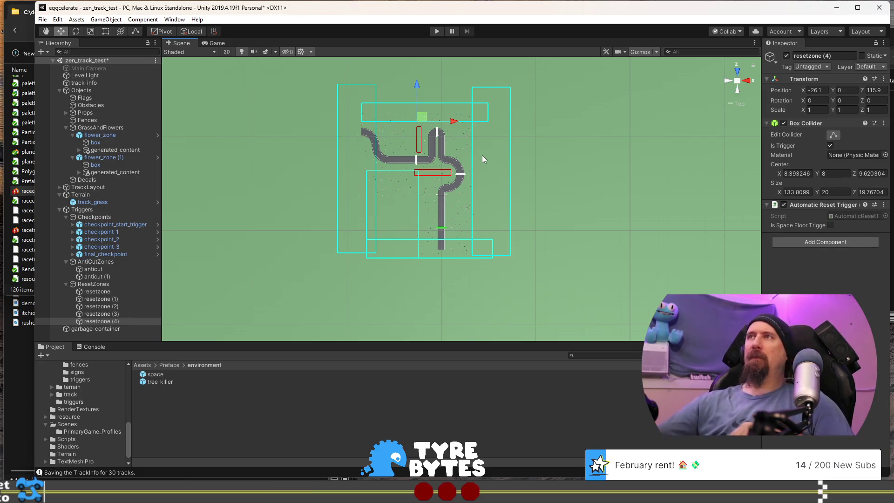
pyautogui.scroll(1, 482, 155)
pyautogui.scroll(3, 482, 160)
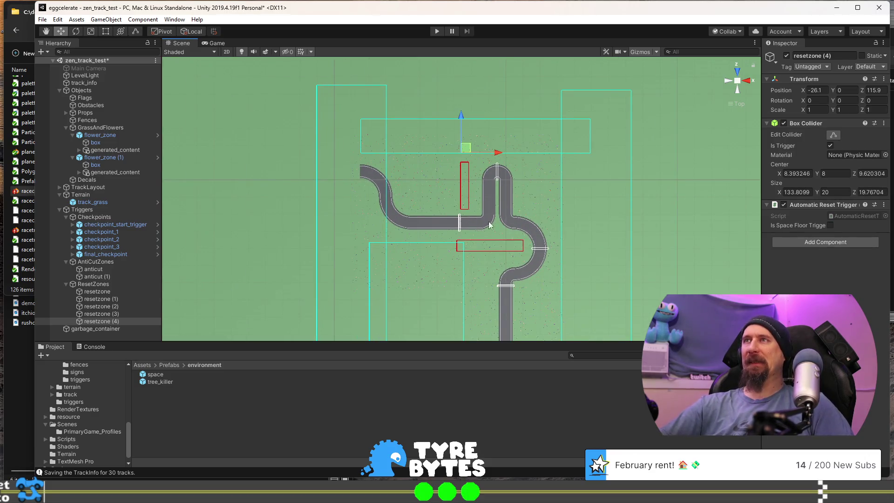
# Add resetzone (5) over the upper-left corner, sized 58.92 × 20 × 47.82, and save the scene
pyautogui.hotkey('ctrl', 'd')
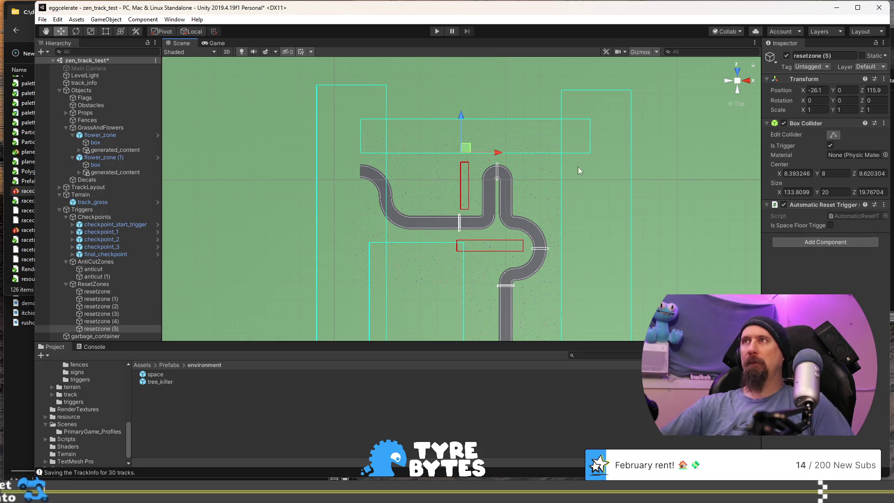
pyautogui.click(833, 134)
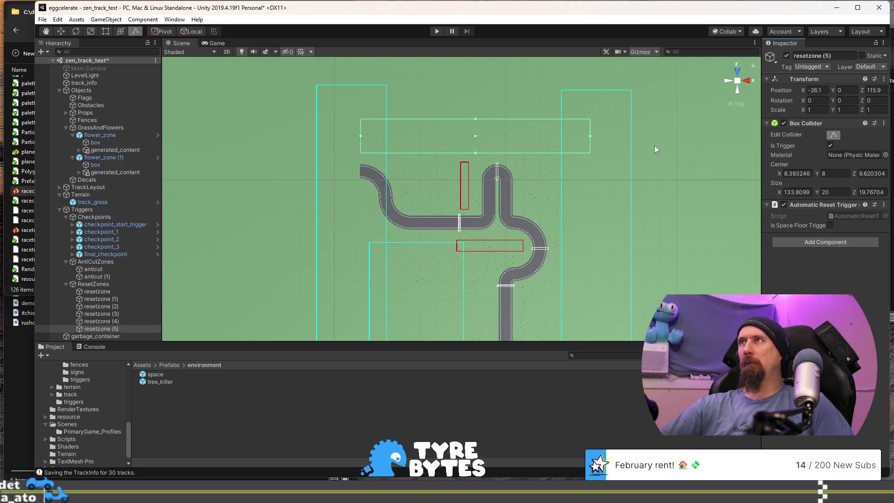
pyautogui.moveTo(590, 136)
pyautogui.mouseDown()
pyautogui.moveTo(443, 133)
pyautogui.moveTo(459, 133)
pyautogui.mouseUp()
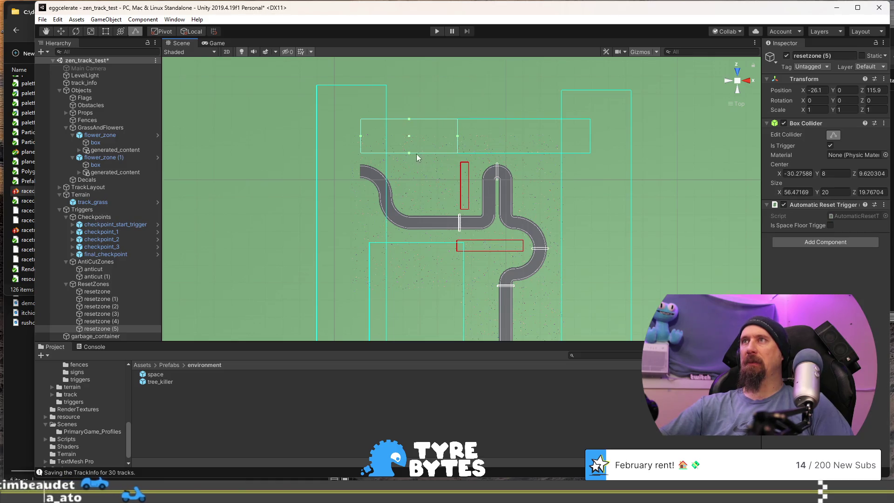
pyautogui.moveTo(409, 154); pyautogui.dragTo(408, 201)
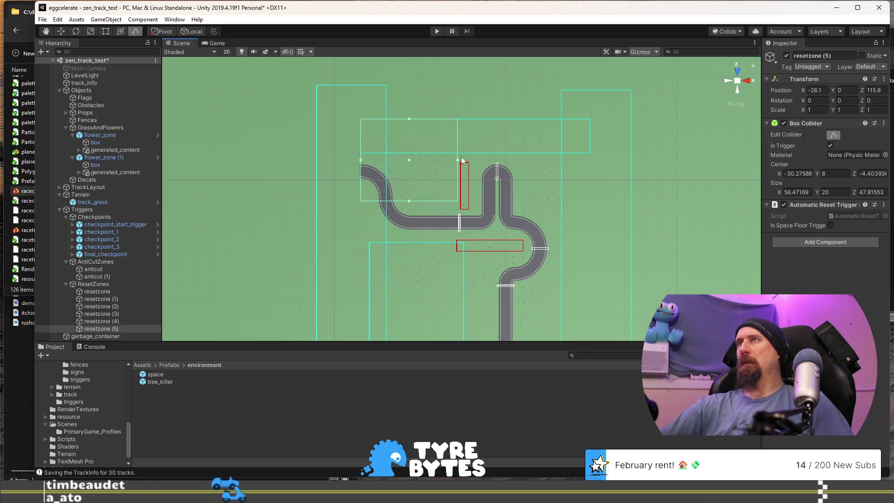
pyautogui.moveTo(458, 159); pyautogui.dragTo(462, 160)
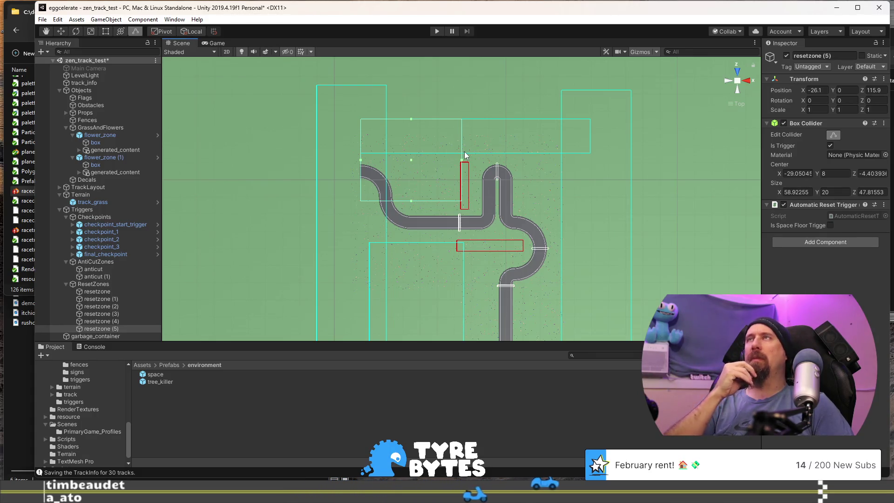
pyautogui.hotkey('ctrl', 's')
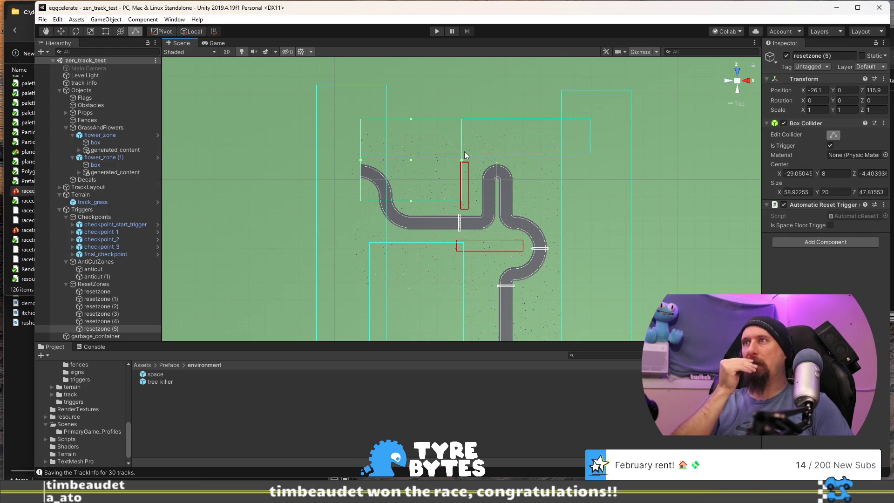
pyautogui.moveTo(633, 268)
pyautogui.mouseDown()
pyautogui.moveTo(518, 114)
pyautogui.moveTo(520, 156)
pyautogui.mouseUp()
pyautogui.moveTo(484, 260)
pyautogui.mouseDown()
pyautogui.moveTo(486, 144)
pyautogui.moveTo(541, 217)
pyautogui.mouseUp()
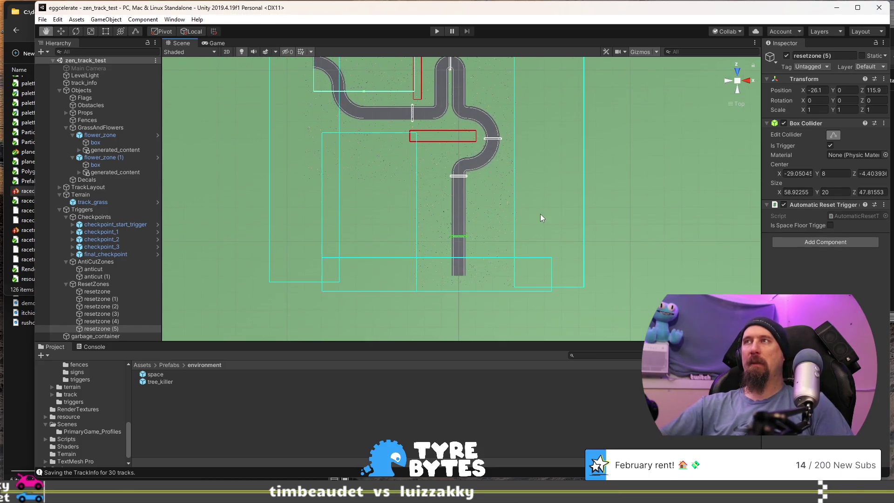
# Pan to the upper track and fold away Checkpoints, AntiCutZones and ResetZones in the Hierarchy
pyautogui.scroll(-1, 546, 214)
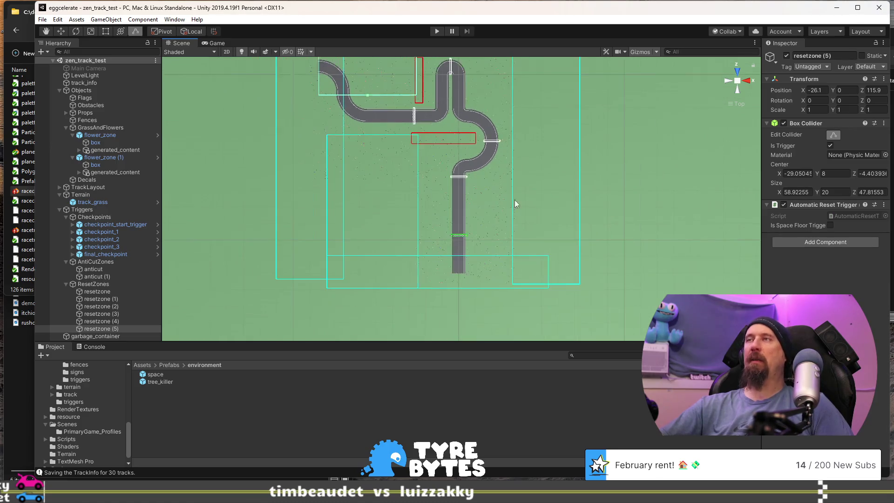
pyautogui.moveTo(512, 167); pyautogui.dragTo(482, 244)
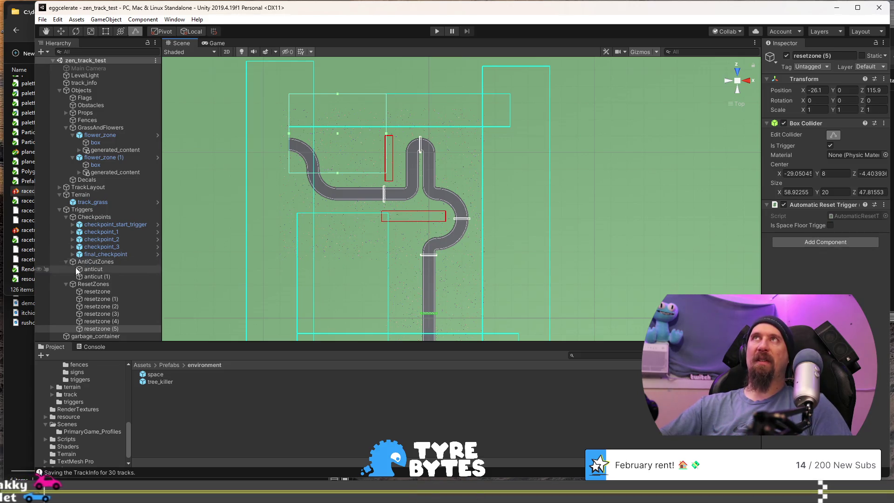
pyautogui.click(65, 217)
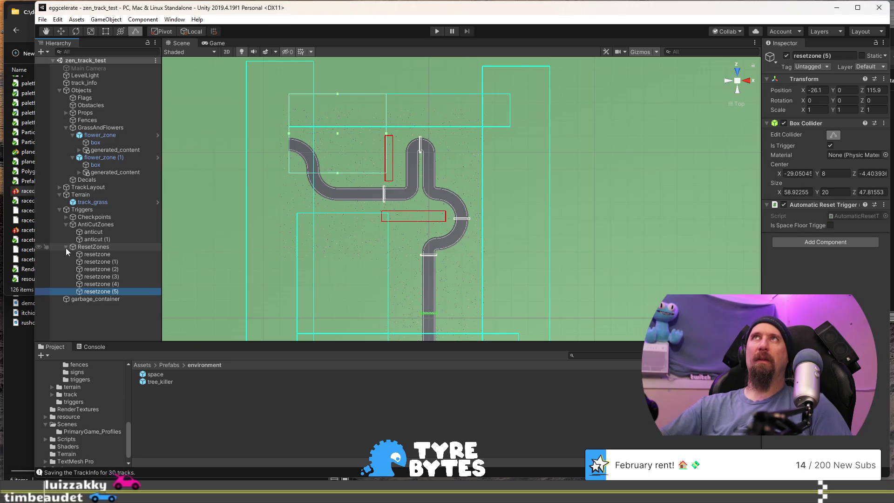
pyautogui.click(66, 224)
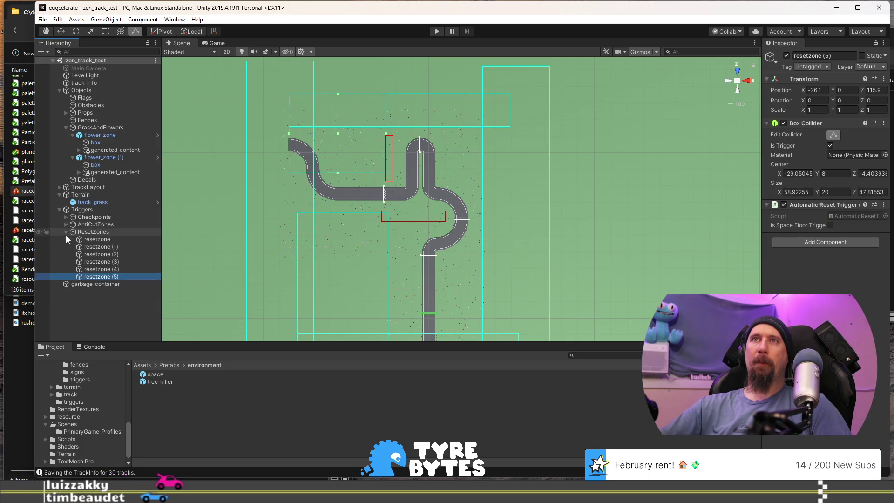
pyautogui.click(66, 232)
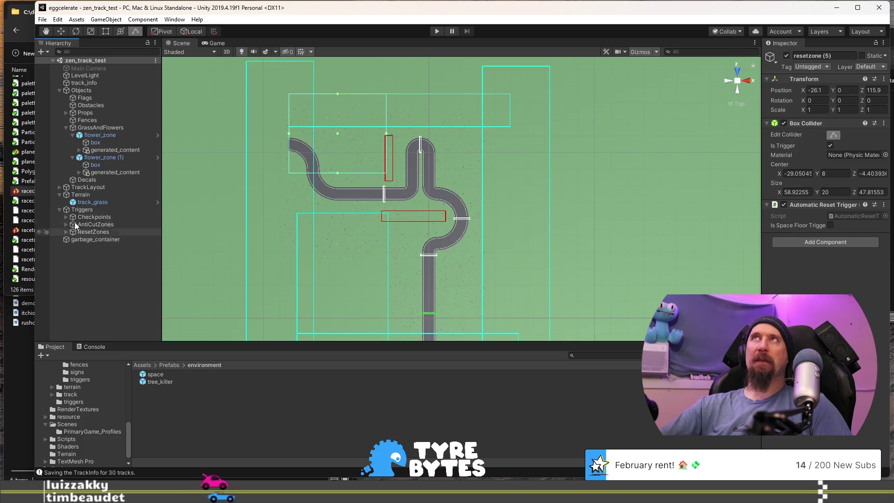
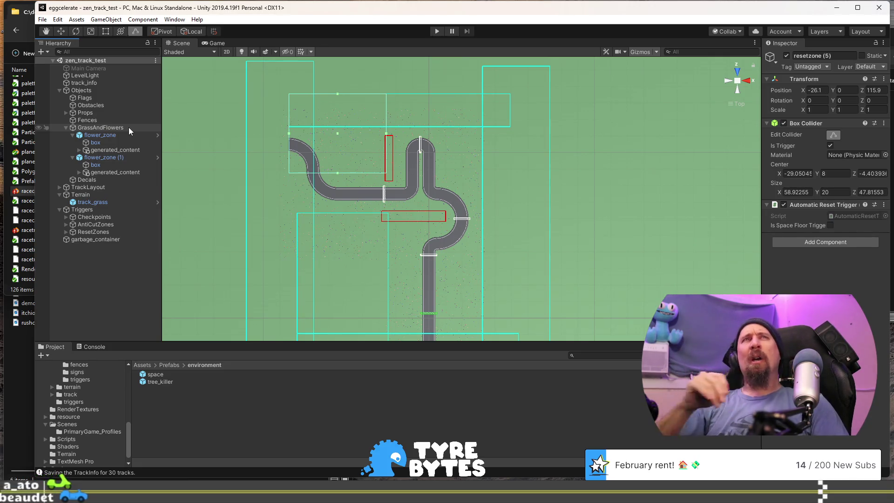
# Drag a fence_picket prefab from Prefabs/props/fences beside the track's lower bend
pyautogui.scroll(3, 368, 204)
pyautogui.moveTo(381, 203)
pyautogui.mouseDown()
pyautogui.moveTo(408, 199)
pyautogui.moveTo(437, 220)
pyautogui.moveTo(415, 205)
pyautogui.moveTo(420, 179)
pyautogui.mouseUp()
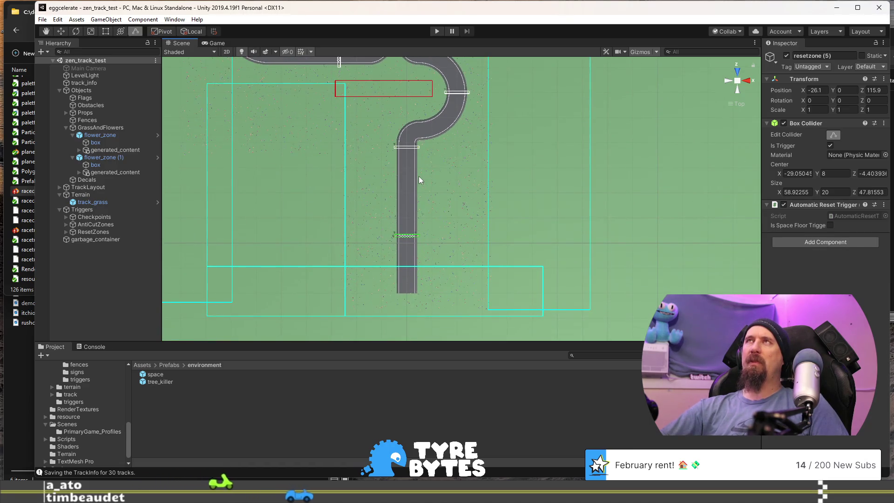
pyautogui.moveTo(378, 86)
pyautogui.mouseDown()
pyautogui.moveTo(437, 156)
pyautogui.moveTo(444, 182)
pyautogui.mouseUp()
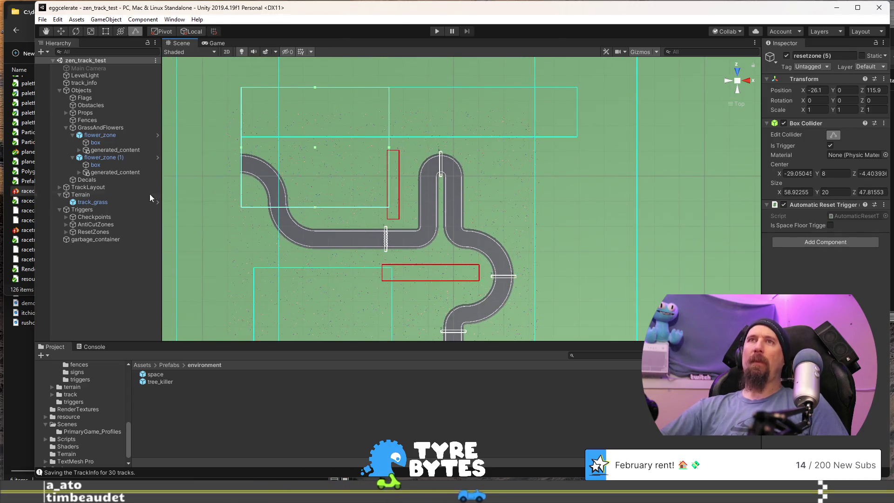
pyautogui.scroll(3, 95, 390)
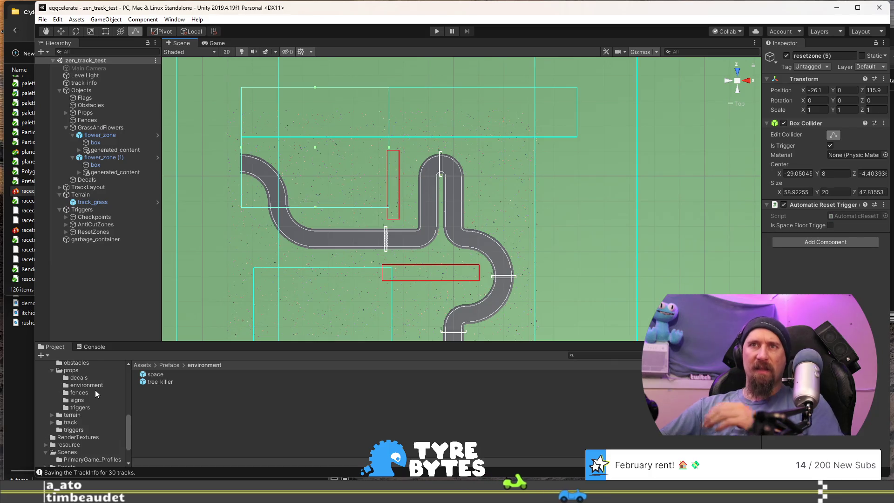
pyautogui.click(87, 393)
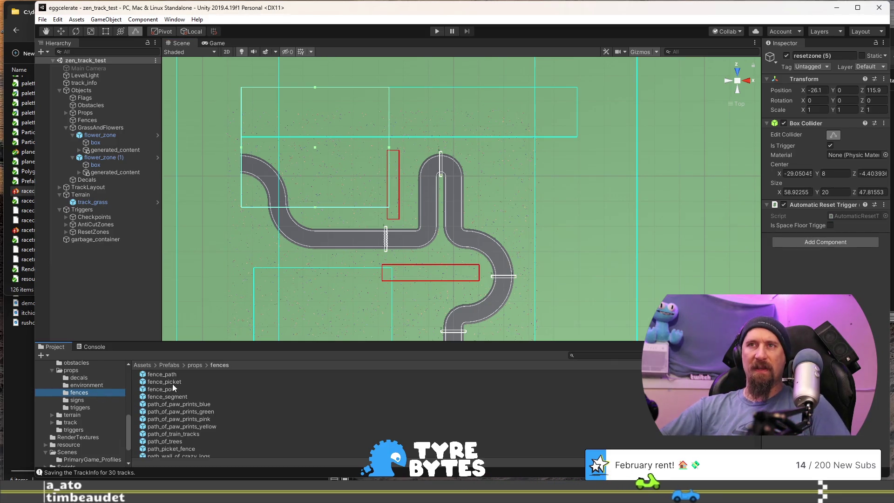
pyautogui.click(173, 381)
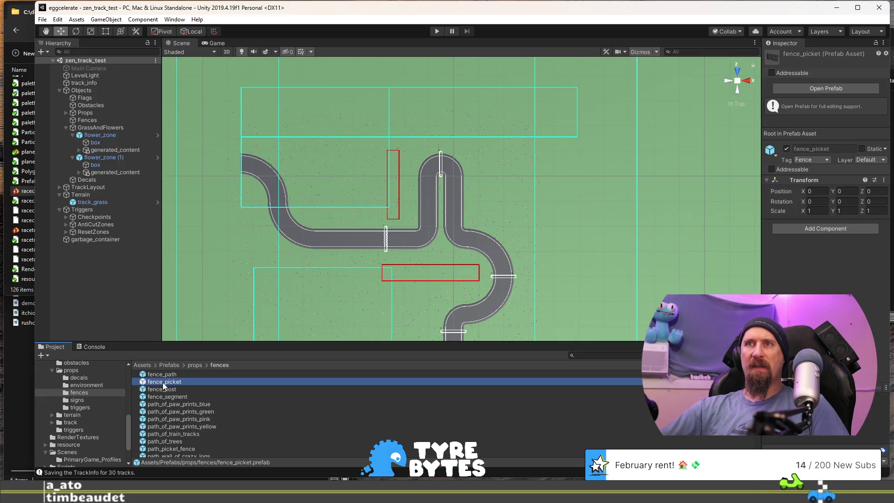
pyautogui.press('Up')
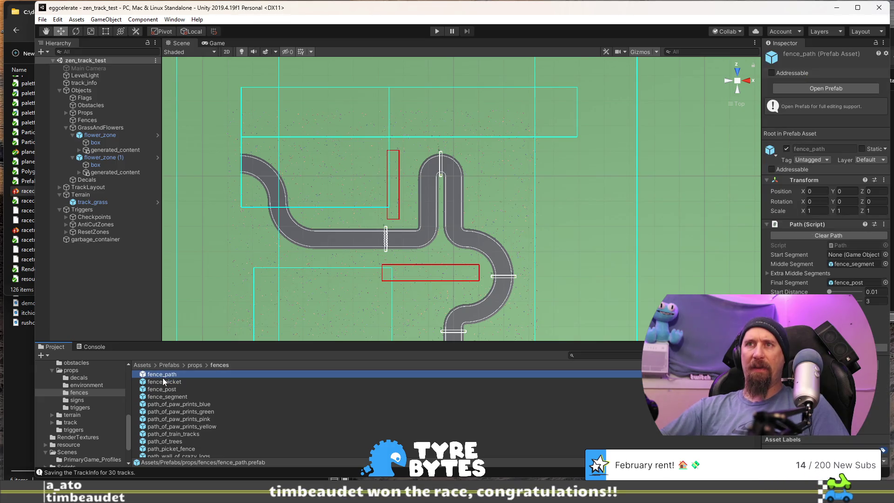
pyautogui.click(164, 382)
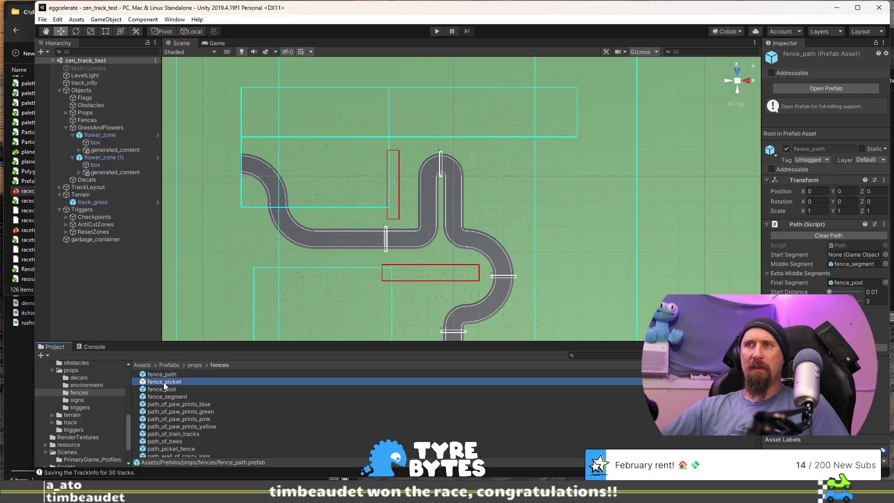
pyautogui.moveTo(161, 387); pyautogui.dragTo(449, 295)
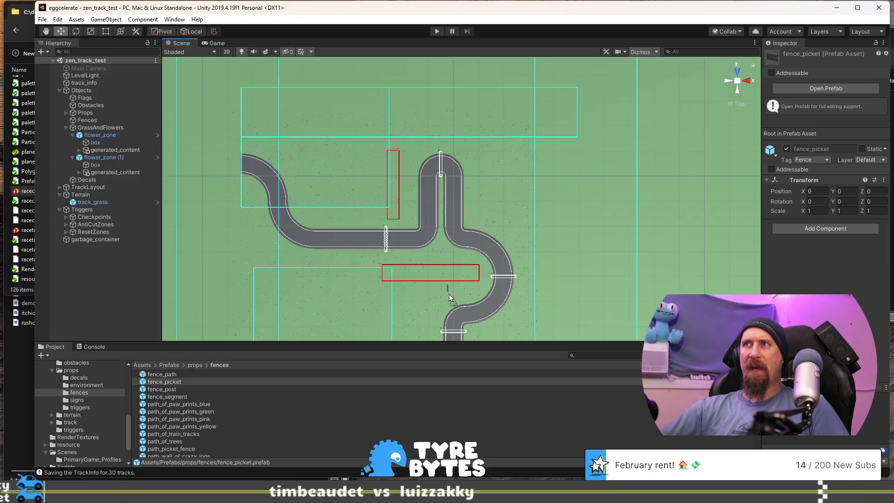
pyautogui.scroll(2, 412, 301)
pyautogui.moveTo(454, 325)
pyautogui.mouseDown()
pyautogui.moveTo(396, 274)
pyautogui.moveTo(400, 260)
pyautogui.moveTo(274, 184)
pyautogui.moveTo(268, 139)
pyautogui.mouseUp()
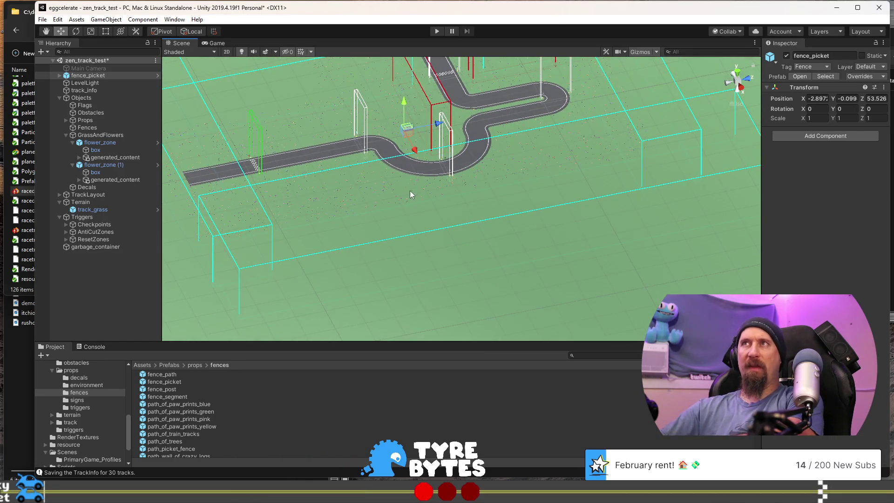
# Replace the picket with a fence_path prefab, moved in top view to X -5.6, Z 71.1
pyautogui.press('Delete')
pyautogui.moveTo(169, 376)
pyautogui.mouseDown()
pyautogui.moveTo(271, 319)
pyautogui.moveTo(419, 116)
pyautogui.mouseUp()
pyautogui.moveTo(413, 177); pyautogui.dragTo(438, 207)
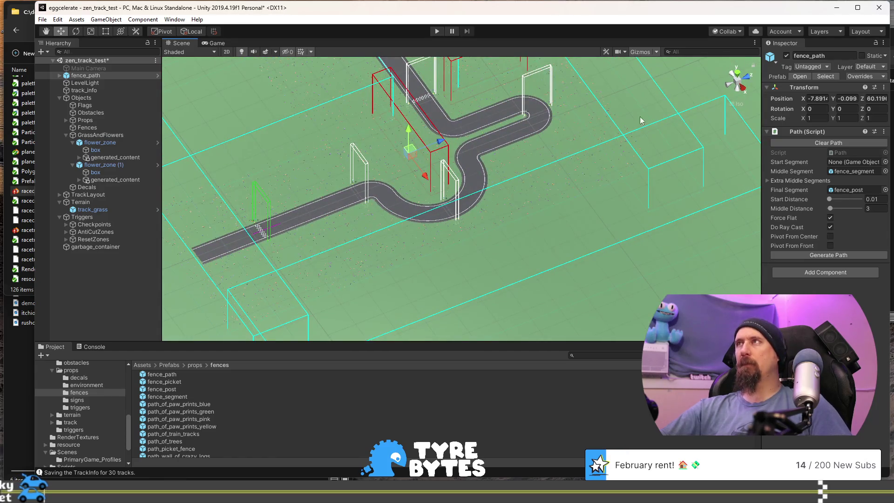
pyautogui.click(736, 74)
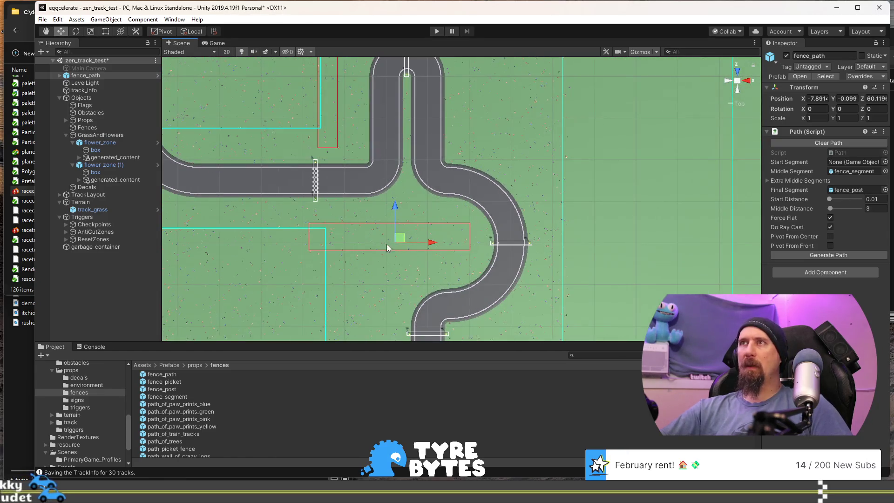
pyautogui.moveTo(399, 238); pyautogui.dragTo(410, 179)
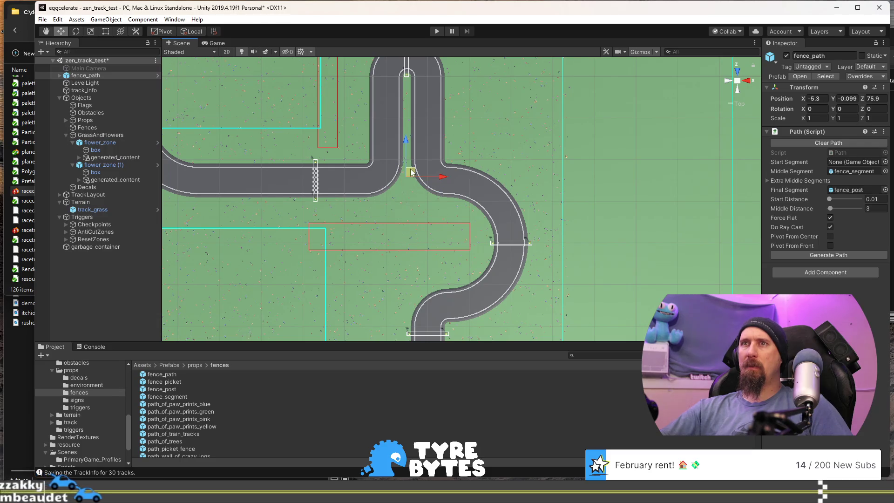
pyautogui.scroll(-1, 402, 197)
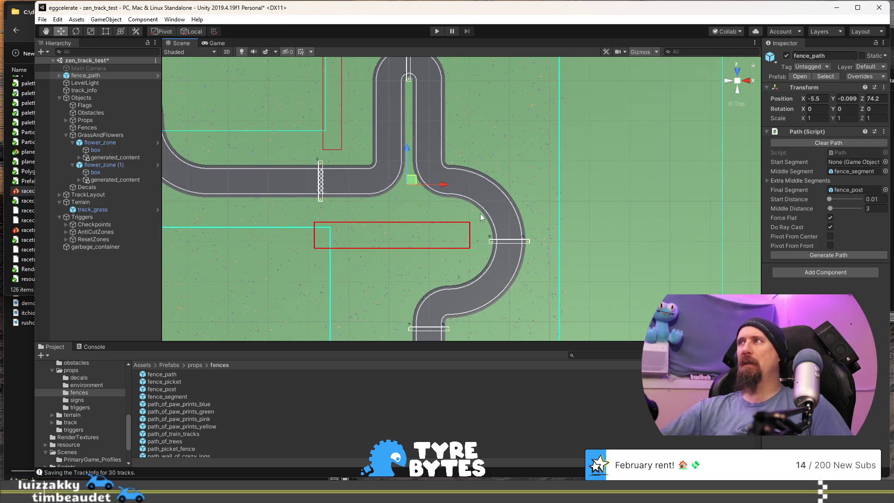
pyautogui.moveTo(412, 179); pyautogui.dragTo(410, 193)
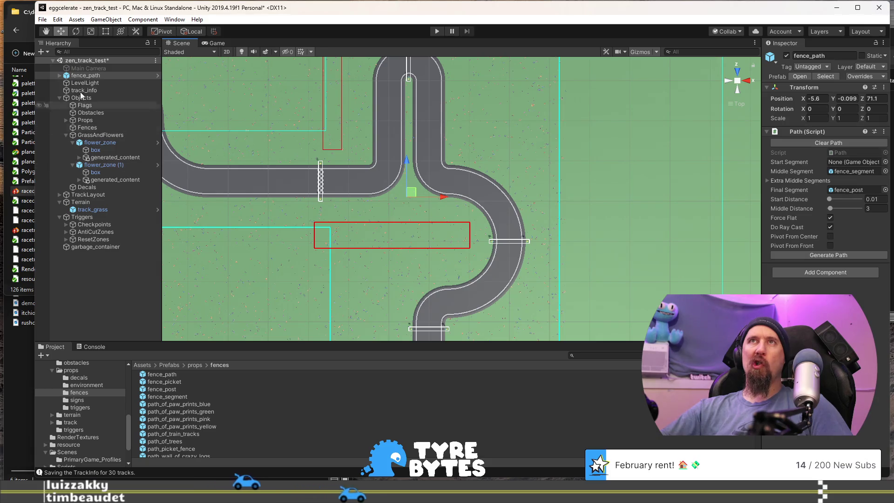
pyautogui.click(59, 76)
# Select both fence path nodes and move them up toward the top of the U-bend
pyautogui.click(66, 83)
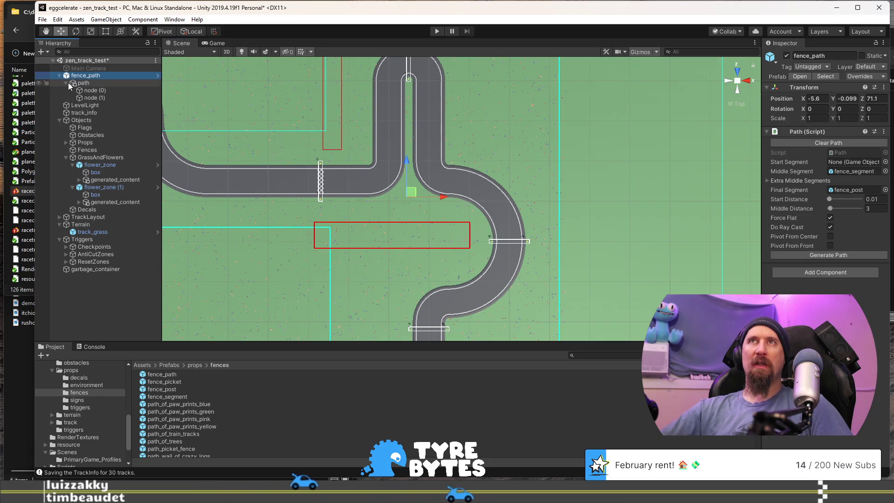
pyautogui.click(90, 96)
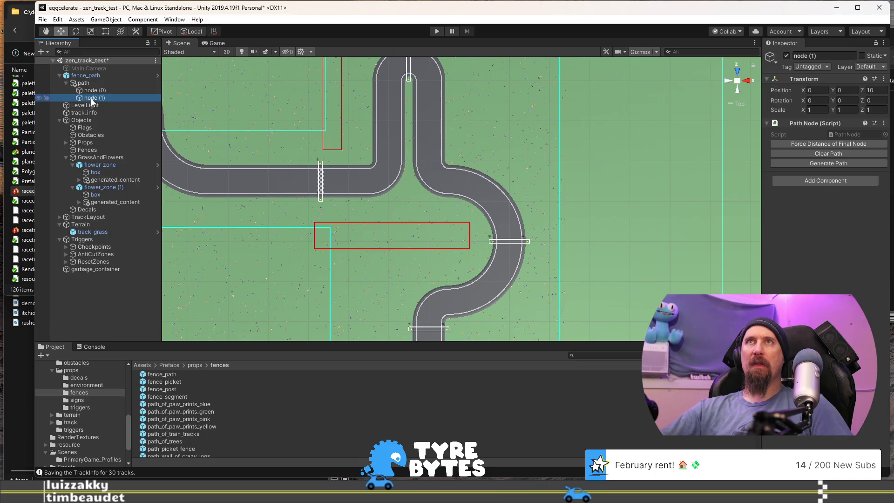
pyautogui.scroll(-1, 398, 222)
pyautogui.scroll(-5, 399, 221)
pyautogui.moveTo(428, 291)
pyautogui.mouseDown()
pyautogui.moveTo(365, 168)
pyautogui.moveTo(415, 259)
pyautogui.mouseUp()
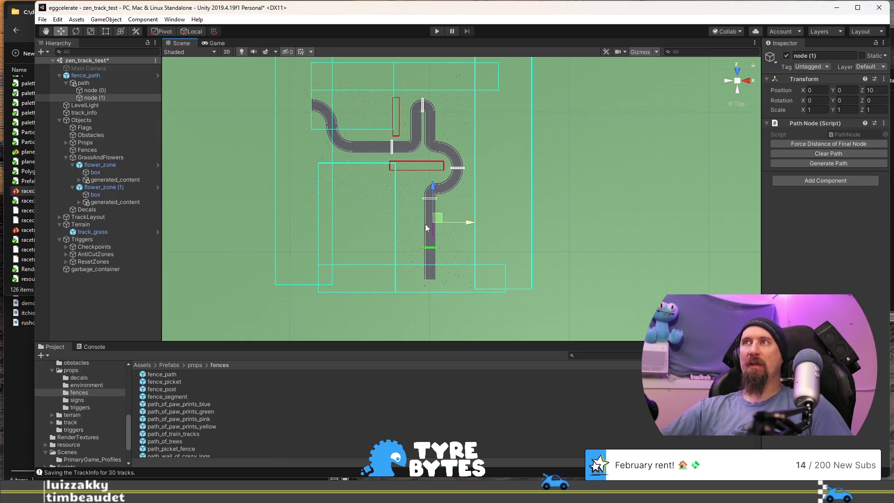
pyautogui.keyDown('shift'); pyautogui.click(117, 91); pyautogui.keyUp('shift')
pyautogui.moveTo(441, 220)
pyautogui.mouseDown()
pyautogui.moveTo(419, 147)
pyautogui.moveTo(428, 123)
pyautogui.mouseUp()
pyautogui.scroll(2, 455, 148)
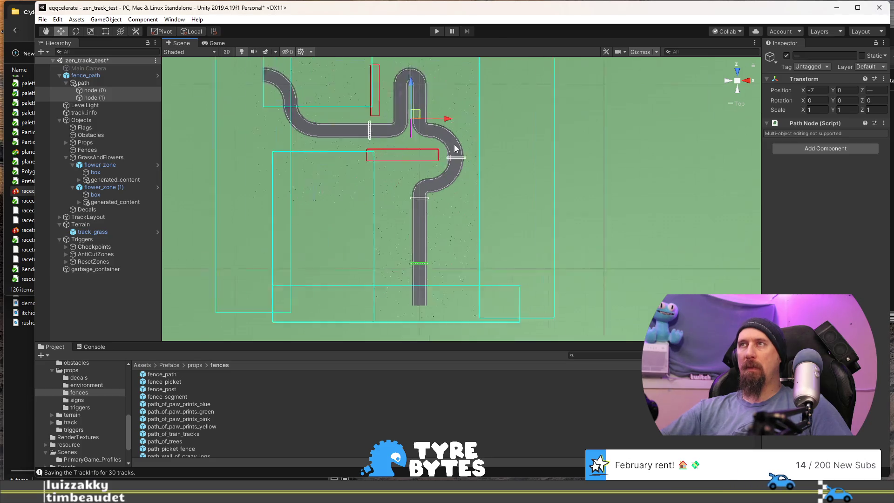
pyautogui.scroll(2, 455, 148)
pyautogui.scroll(2, 409, 129)
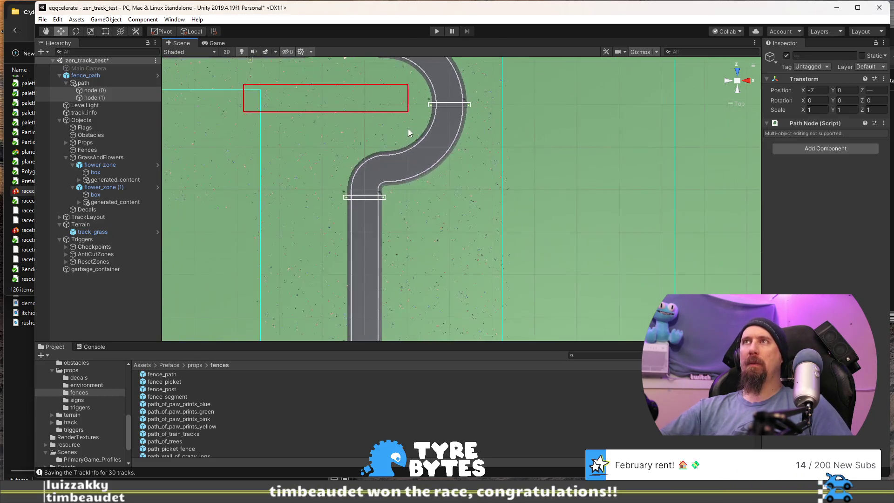
pyautogui.scroll(-5, 405, 200)
pyautogui.scroll(5, 488, 212)
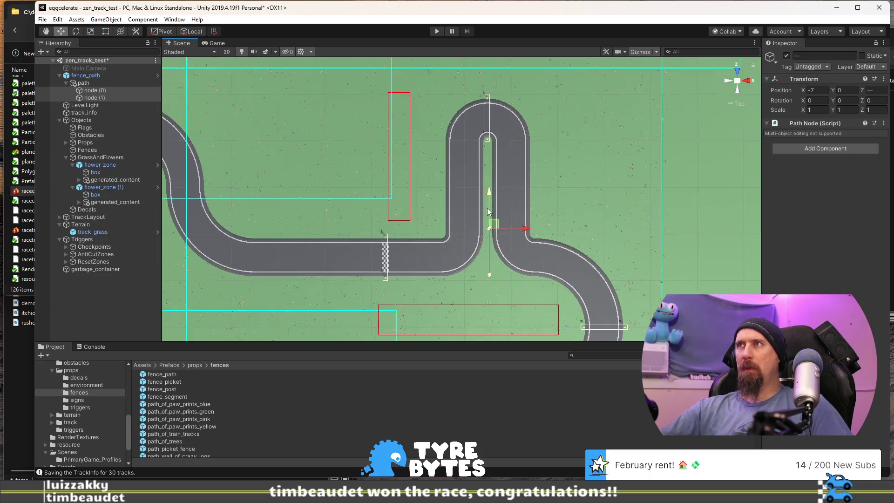
pyautogui.scroll(3, 488, 212)
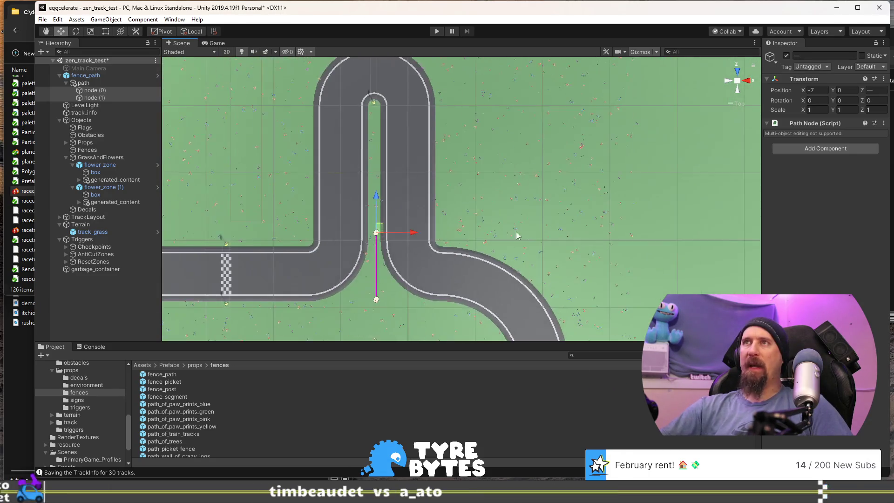
pyautogui.moveTo(380, 232); pyautogui.dragTo(382, 111)
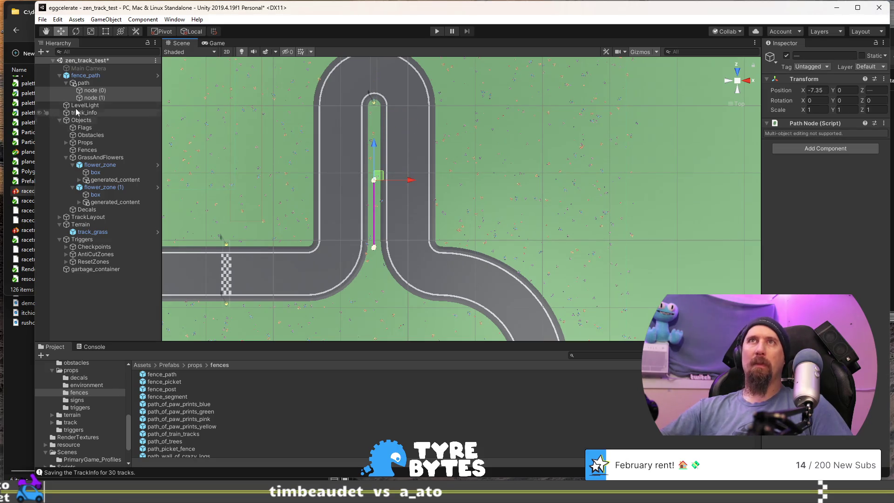
# Shift fence_path up the centre strip and stretch node (0) down to X -7.84, Z 48.39
pyautogui.click(86, 75)
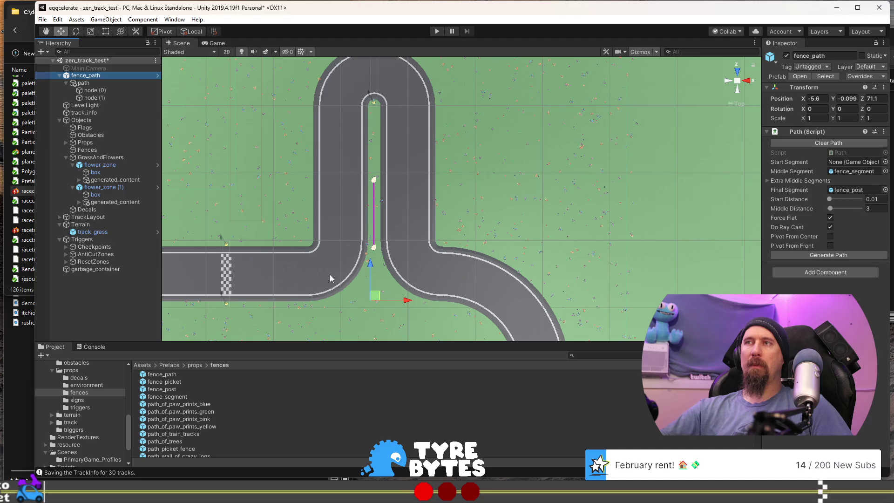
pyautogui.moveTo(377, 303); pyautogui.dragTo(377, 232)
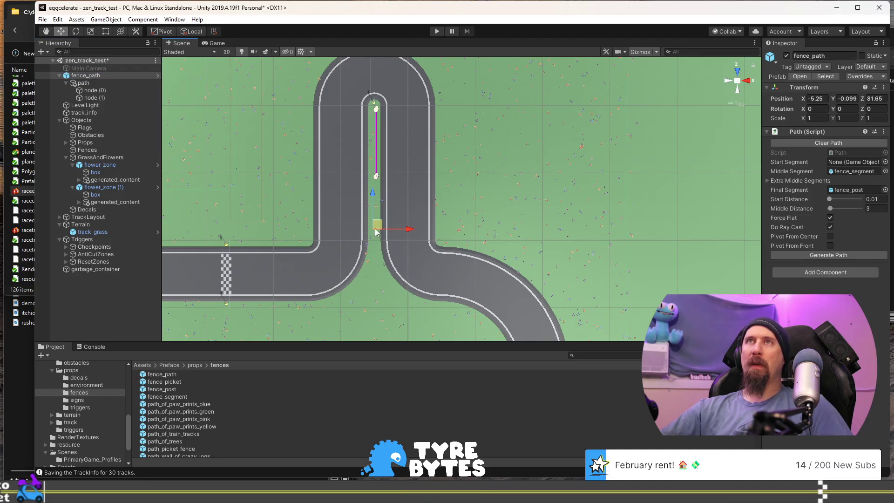
pyautogui.click(107, 91)
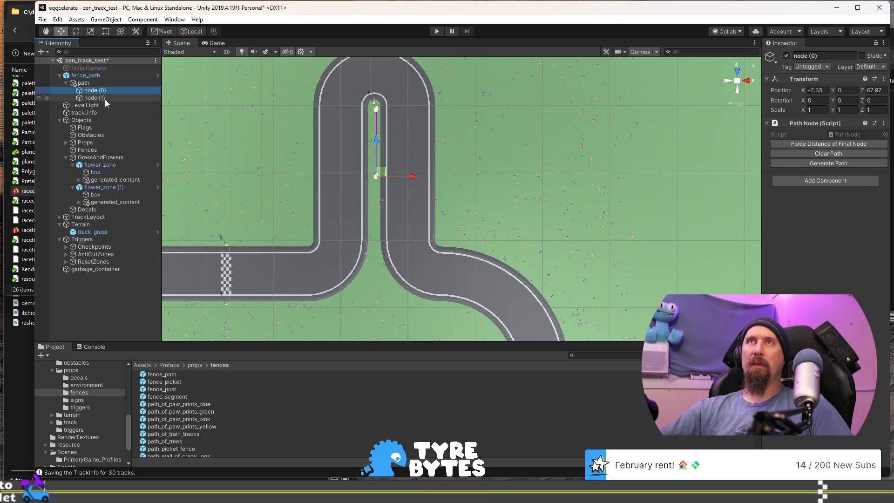
pyautogui.click(105, 99)
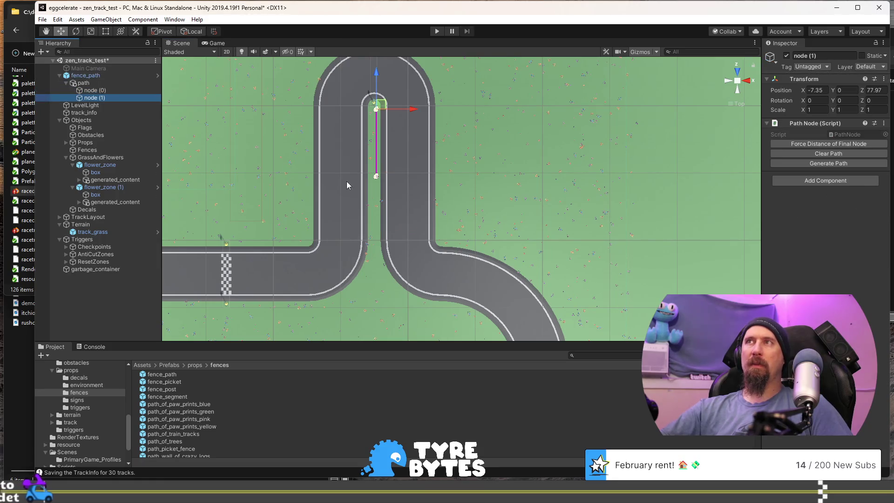
pyautogui.click(104, 89)
pyautogui.moveTo(380, 172)
pyautogui.mouseDown()
pyautogui.moveTo(384, 311)
pyautogui.moveTo(340, 275)
pyautogui.moveTo(394, 303)
pyautogui.moveTo(366, 295)
pyautogui.moveTo(383, 305)
pyautogui.mouseUp()
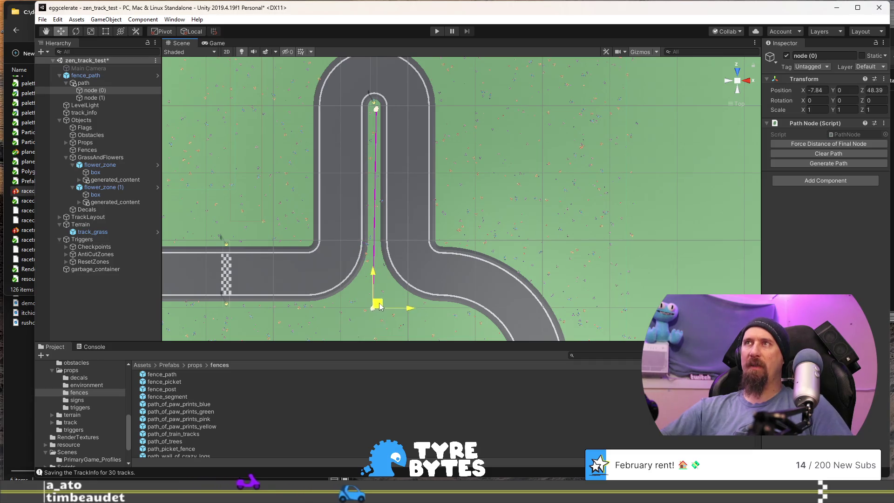
# Fine-tune fence path nodes (0) and (1) into a short segment below the hairpin junction
pyautogui.click(376, 109)
pyautogui.moveTo(382, 114); pyautogui.dragTo(381, 109)
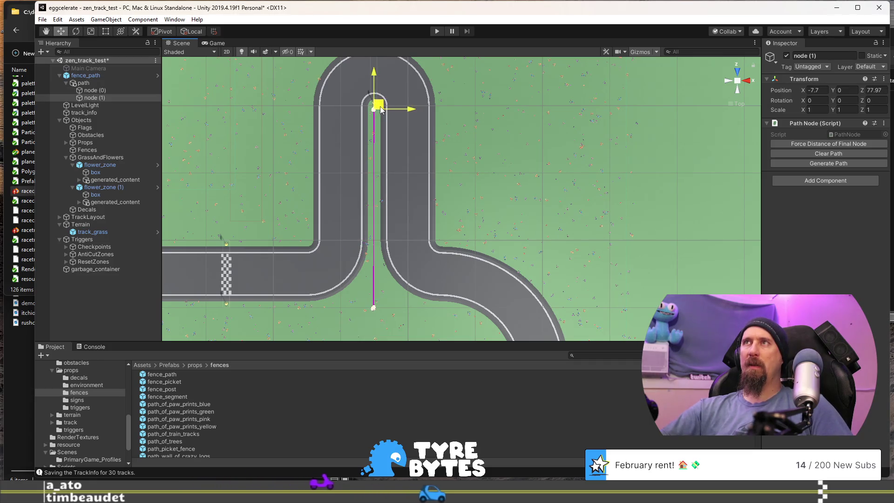
pyautogui.click(460, 277)
pyautogui.moveTo(459, 278)
pyautogui.mouseDown()
pyautogui.moveTo(432, 213)
pyautogui.moveTo(445, 182)
pyautogui.mouseUp()
pyautogui.moveTo(384, 124)
pyautogui.mouseDown()
pyautogui.moveTo(416, 167)
pyautogui.moveTo(400, 141)
pyautogui.moveTo(406, 124)
pyautogui.mouseUp()
pyautogui.click(399, 146)
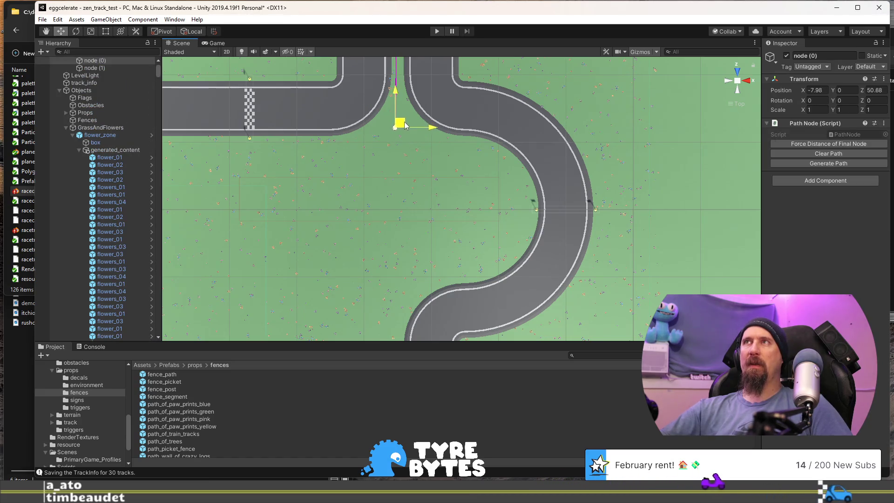
pyautogui.press('Up')
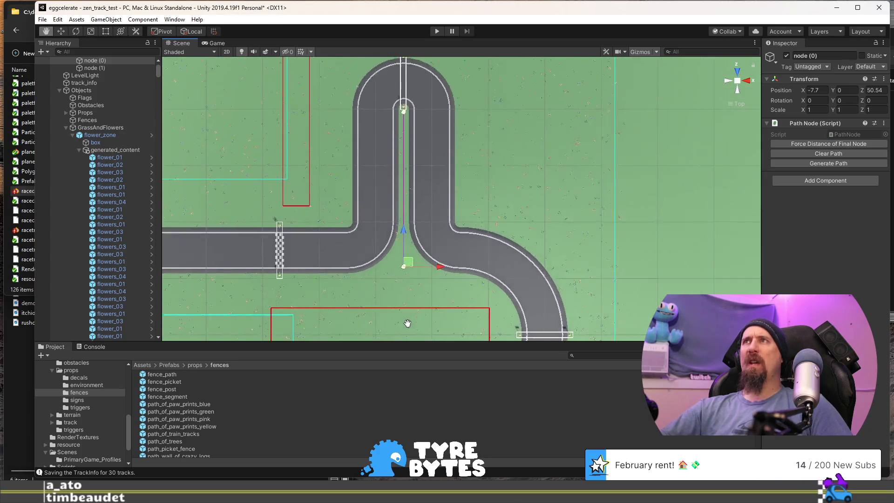
pyautogui.click(403, 131)
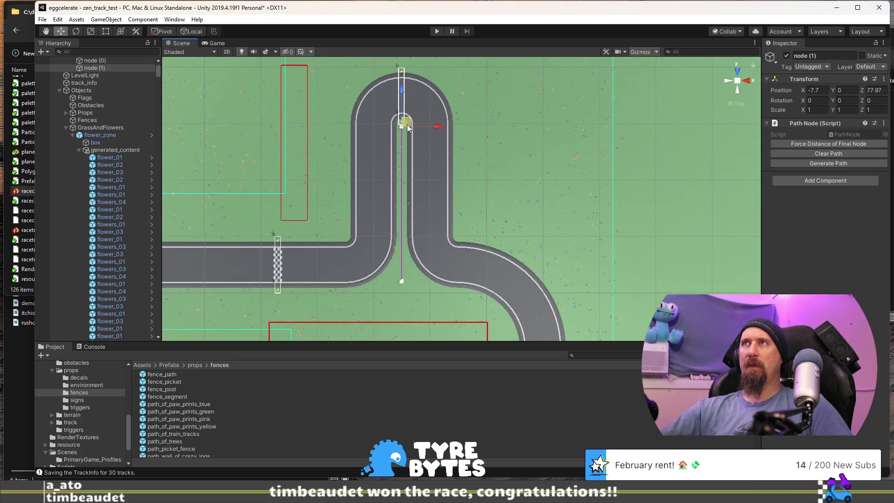
pyautogui.moveTo(399, 270); pyautogui.dragTo(416, 292)
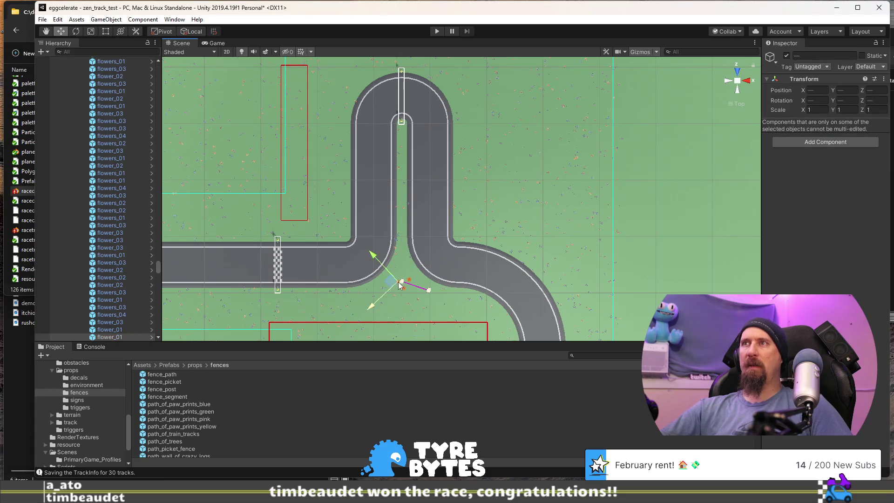
# Collapse flower_zone's generated_content list in the Hierarchy and select the first flower zone
pyautogui.click(404, 285)
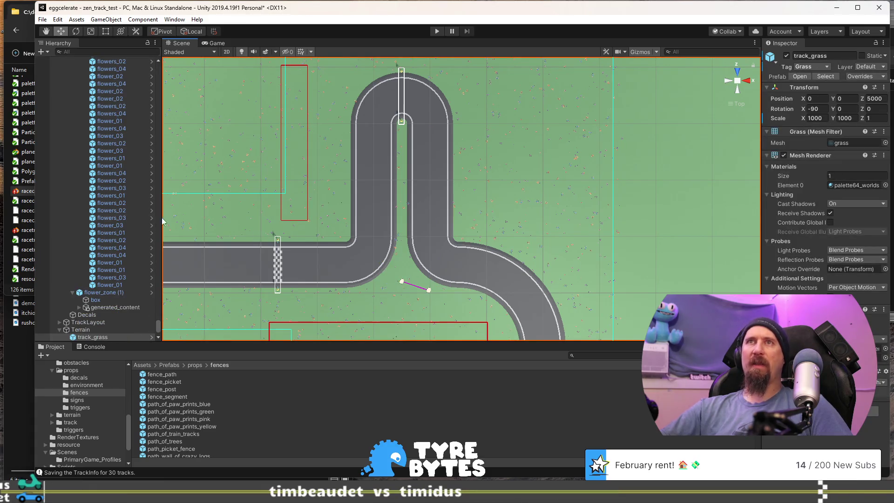
pyautogui.scroll(6, 127, 228)
pyautogui.scroll(2, 128, 225)
pyautogui.moveTo(158, 310)
pyautogui.mouseDown()
pyautogui.moveTo(169, 286)
pyautogui.moveTo(172, 63)
pyautogui.mouseUp()
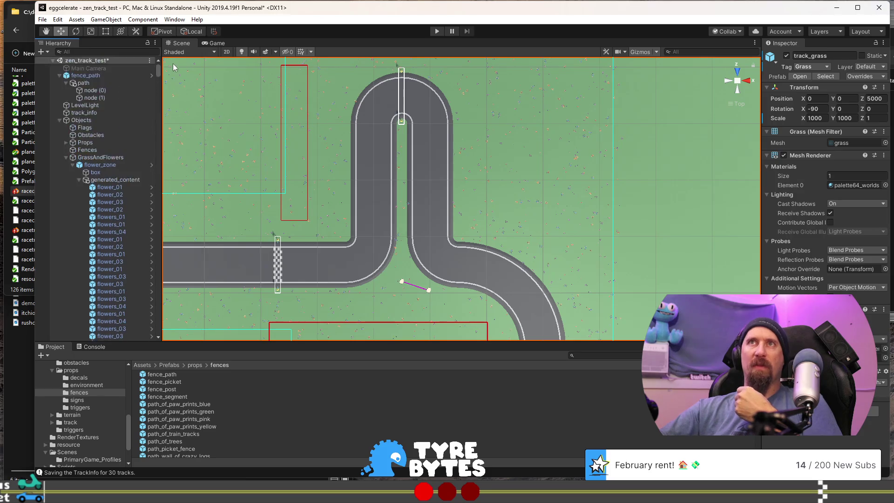
pyautogui.click(80, 180)
pyautogui.click(100, 165)
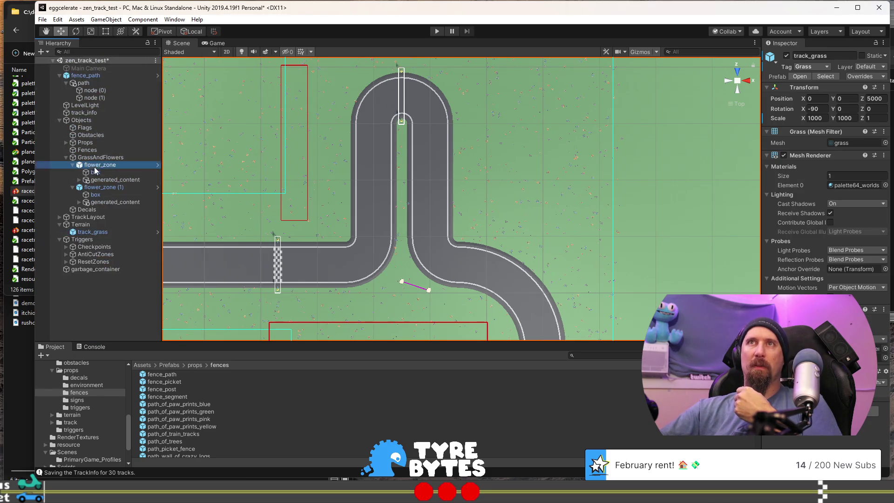
# Hide the first flower zone and move path nodes (0) and (1) up the hairpin's inside
pyautogui.click(788, 57)
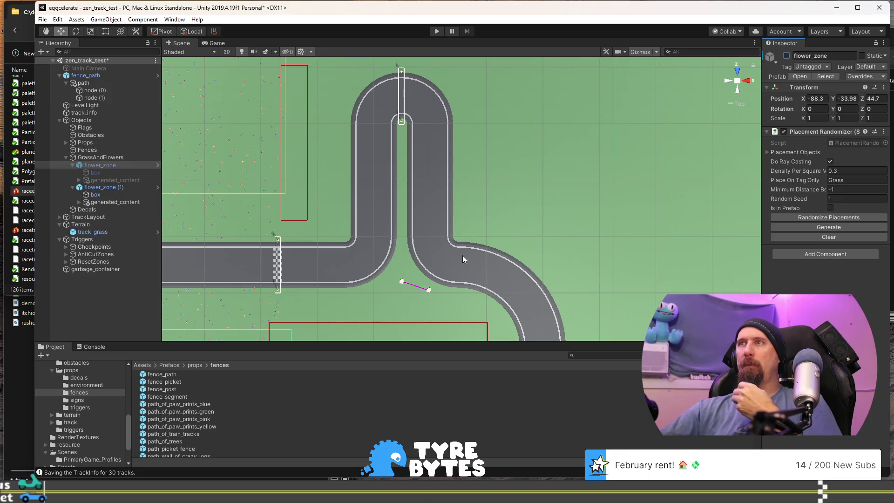
pyautogui.click(402, 281)
pyautogui.moveTo(408, 279); pyautogui.dragTo(410, 129)
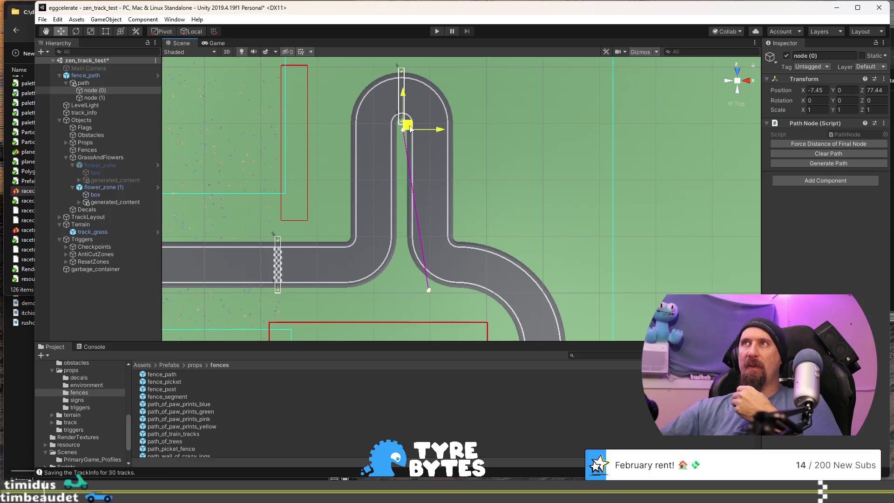
pyautogui.click(429, 288)
pyautogui.moveTo(431, 285)
pyautogui.mouseDown()
pyautogui.moveTo(409, 267)
pyautogui.moveTo(470, 260)
pyautogui.moveTo(439, 177)
pyautogui.mouseUp()
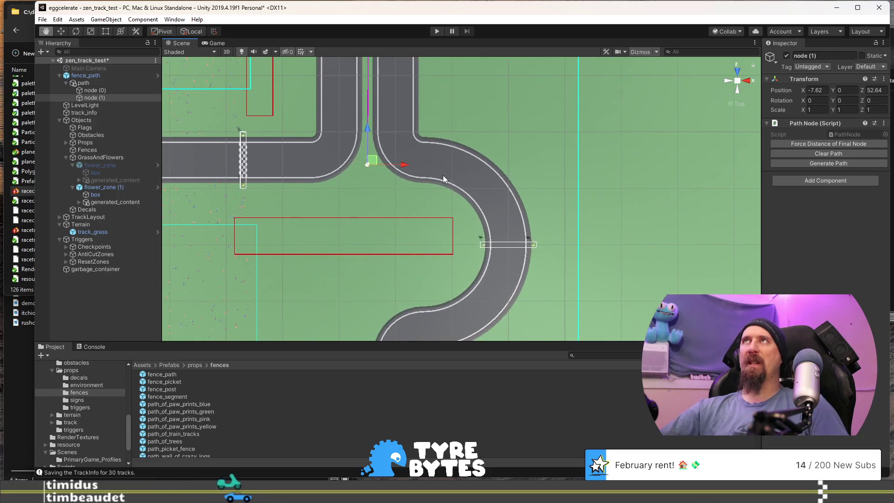
pyautogui.moveTo(372, 160)
pyautogui.mouseDown()
pyautogui.moveTo(386, 184)
pyautogui.moveTo(377, 165)
pyautogui.moveTo(402, 190)
pyautogui.moveTo(460, 201)
pyautogui.moveTo(470, 216)
pyautogui.mouseUp()
pyautogui.hotkey('ctrl', 'z')
# Add nodes by duplicating with Force Distance of Final Node, then delete extras, leaving four
pyautogui.hotkey('ctrl', 'd')
pyautogui.hotkey('ctrl', 'd')
pyautogui.hotkey('ctrl', 'd')
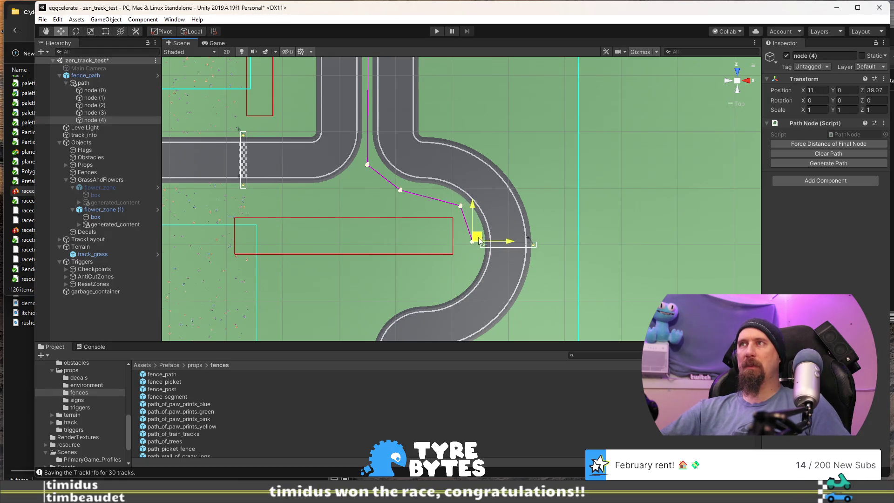
pyautogui.hotkey('ctrl', 'd')
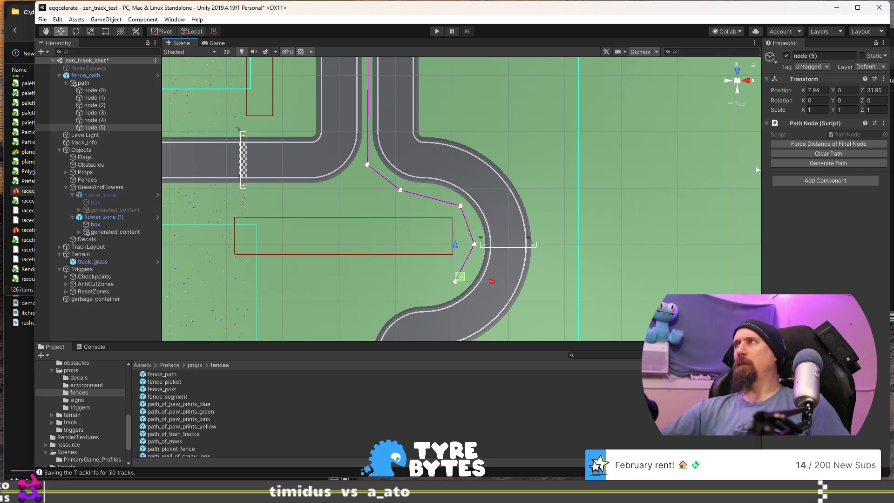
pyautogui.click(827, 146)
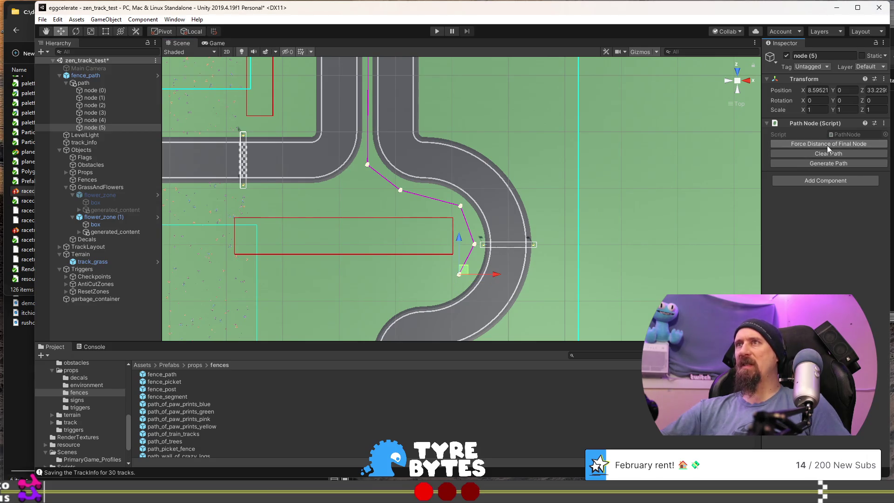
pyautogui.scroll(-4, 592, 213)
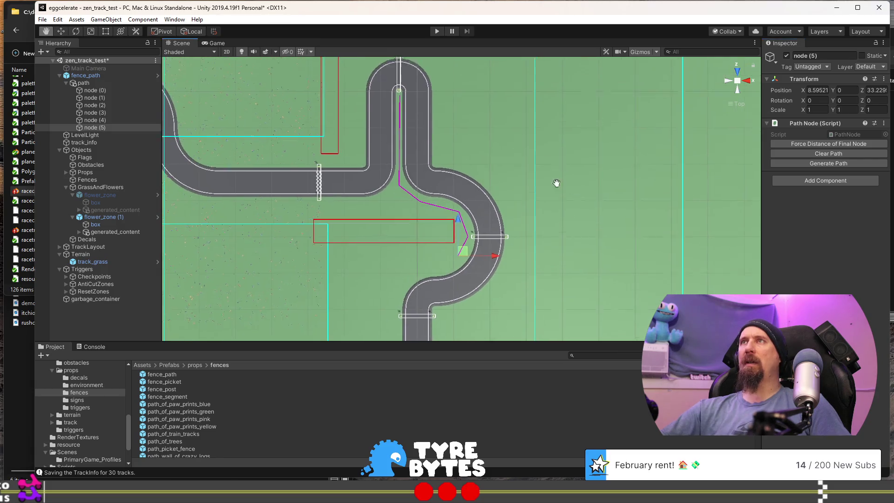
pyautogui.moveTo(556, 183); pyautogui.dragTo(554, 194)
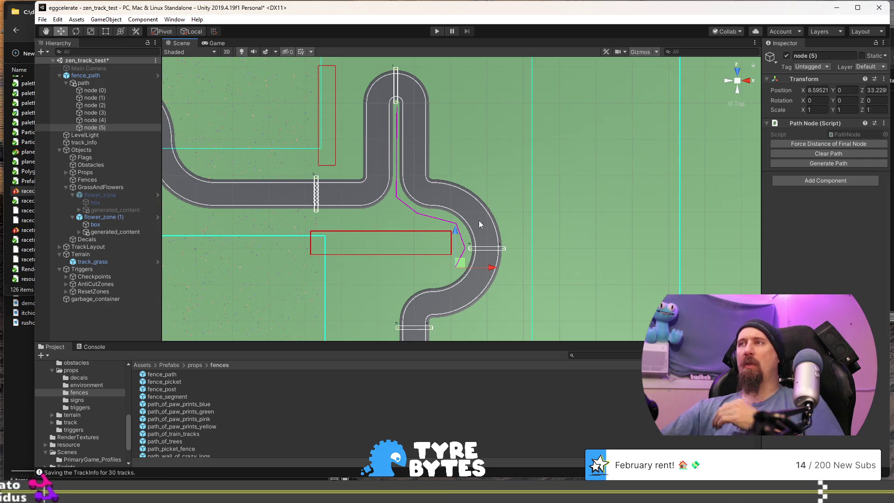
pyautogui.press('Delete')
pyautogui.press('Delete')
pyautogui.press('Delete')
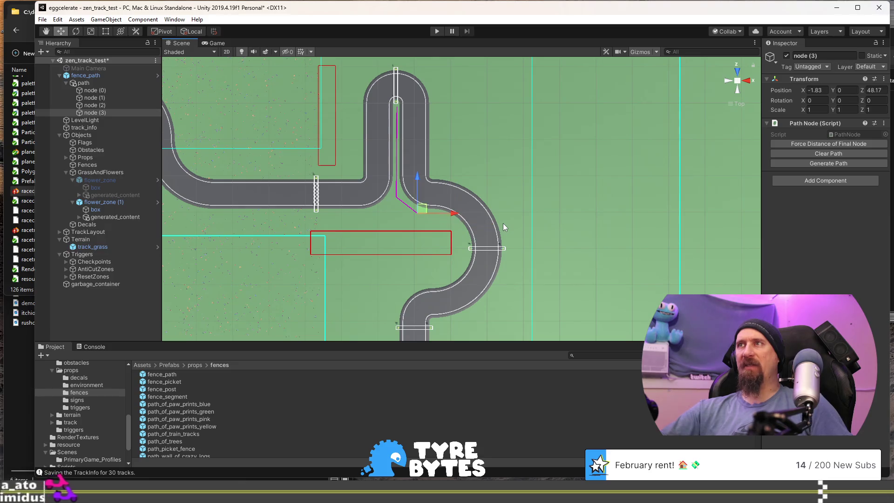
# Reposition node (2) and add nodes (3) and (4) around the inner bend, evenly spaced
pyautogui.scroll(2, 429, 192)
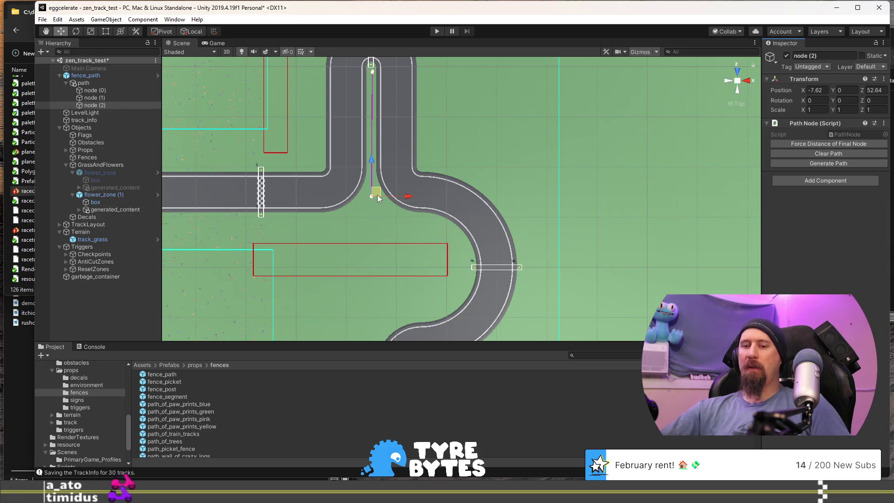
pyautogui.moveTo(374, 194); pyautogui.dragTo(418, 222)
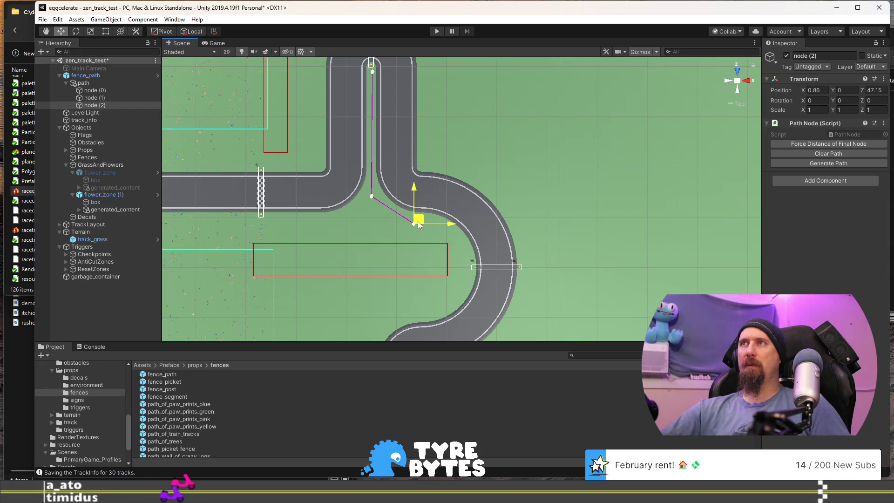
pyautogui.click(812, 144)
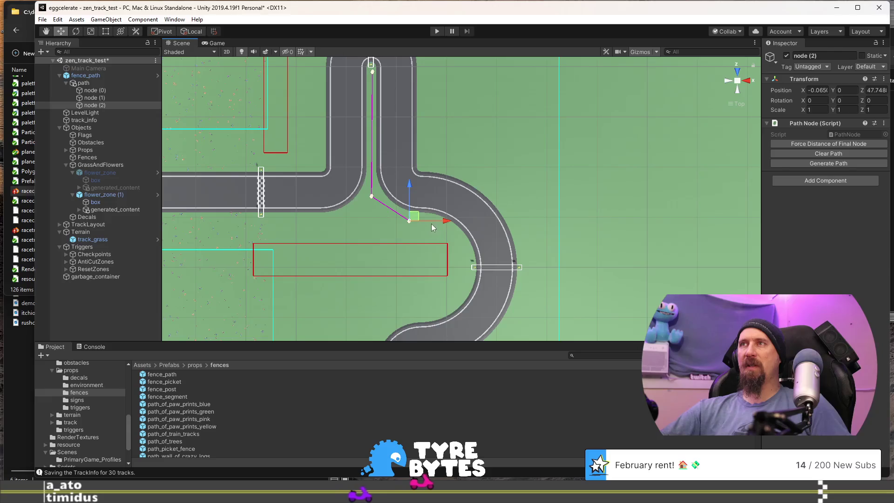
pyautogui.hotkey('ctrl', 'd')
pyautogui.moveTo(456, 234); pyautogui.dragTo(458, 234)
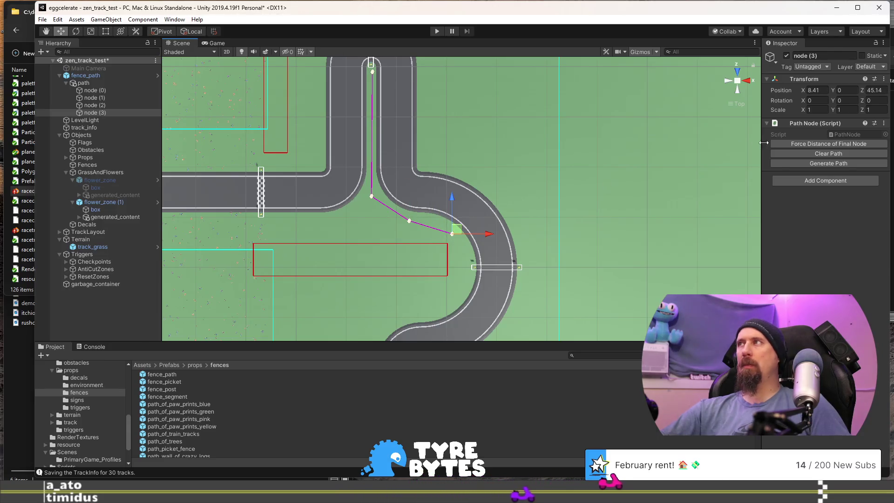
pyautogui.click(790, 143)
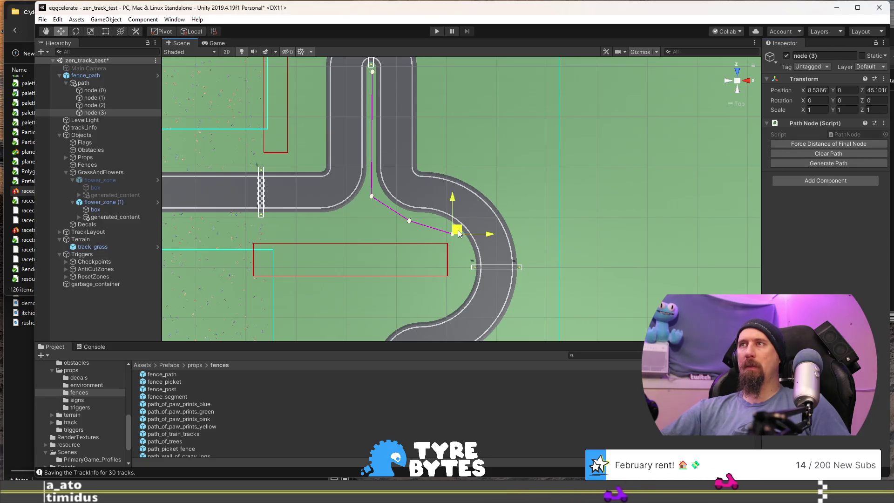
pyautogui.hotkey('ctrl', 'd')
pyautogui.moveTo(459, 231); pyautogui.dragTo(465, 283)
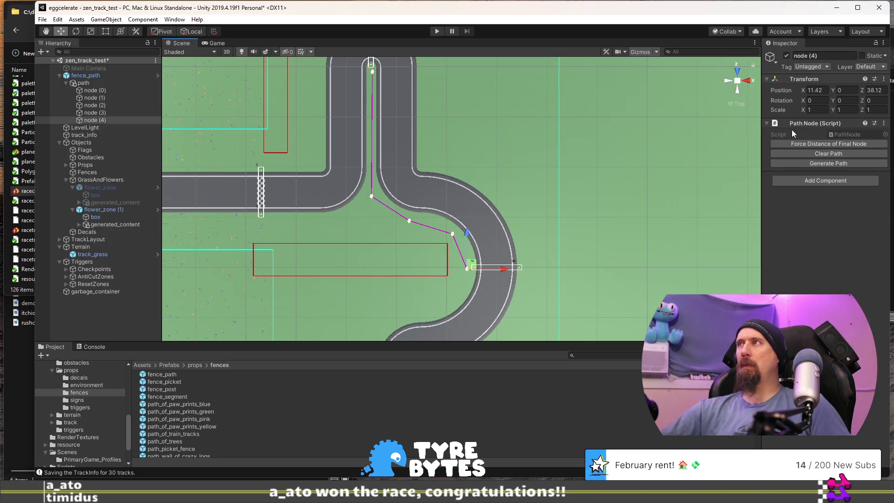
pyautogui.click(795, 142)
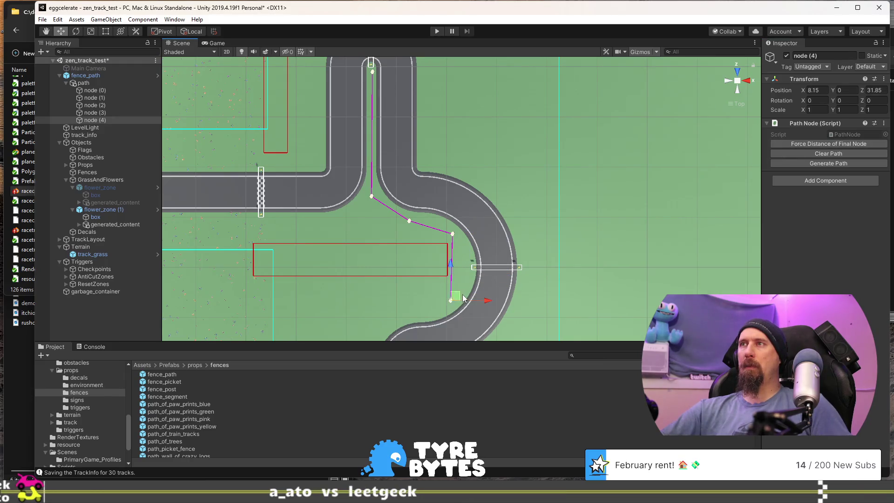
# Add node (5) out on the grass at X -8.17, Z 23.62, then reselect node (0)
pyautogui.hotkey('ctrl', 'd')
pyautogui.moveTo(476, 275); pyautogui.dragTo(460, 297)
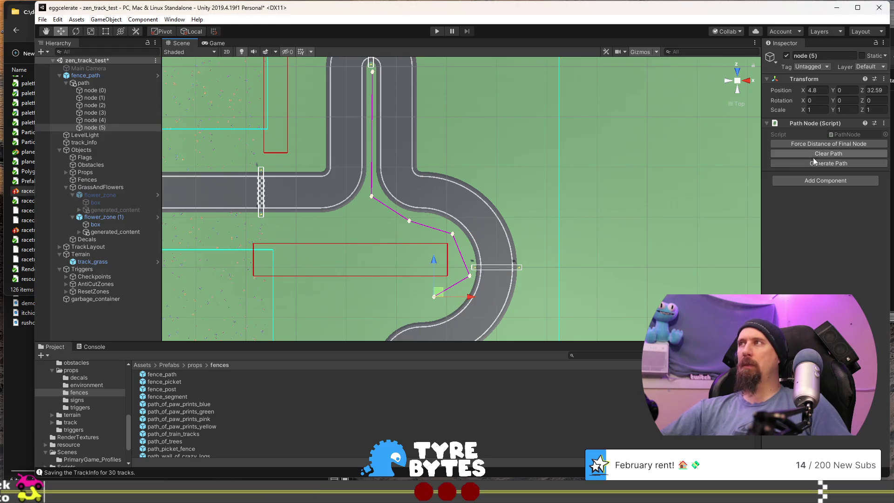
pyautogui.click(830, 144)
pyautogui.moveTo(628, 270); pyautogui.dragTo(697, 144)
pyautogui.moveTo(442, 203); pyautogui.dragTo(440, 215)
pyautogui.click(795, 144)
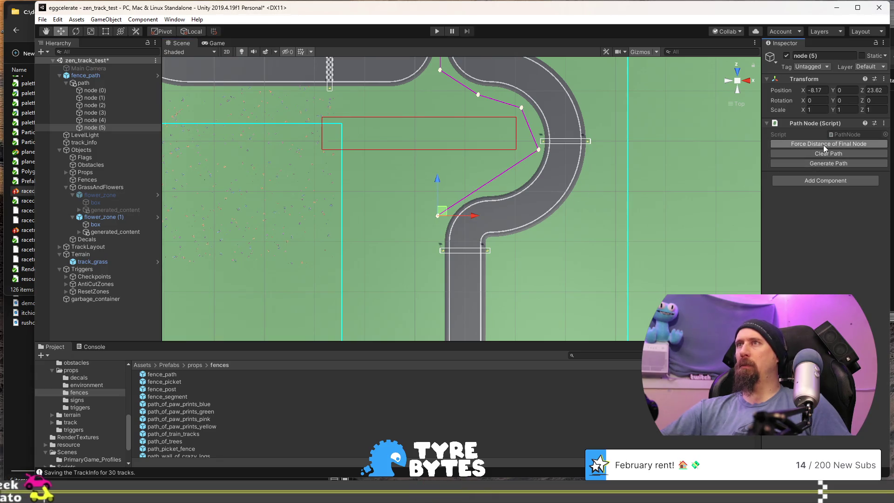
pyautogui.click(720, 220)
pyautogui.scroll(1, 532, 194)
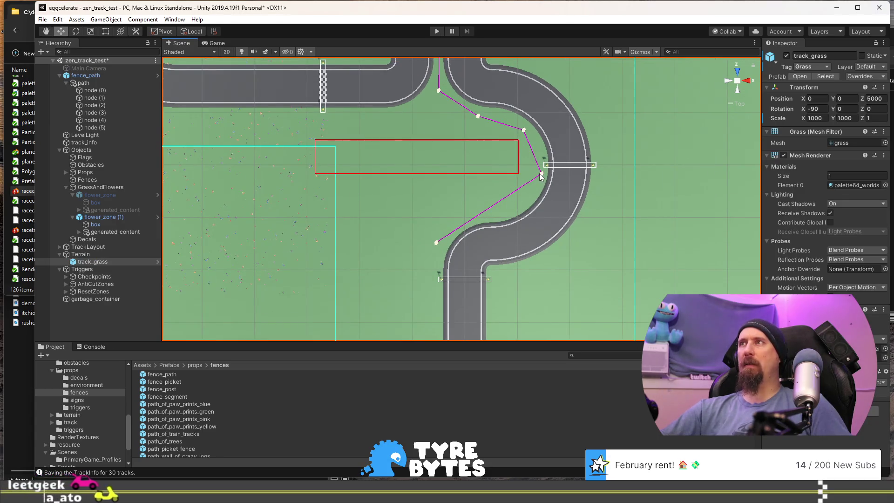
pyautogui.click(98, 92)
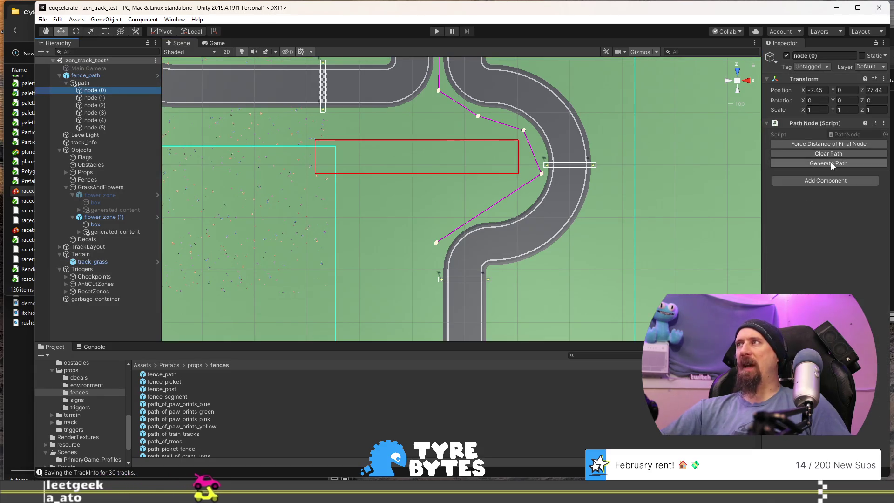
# Generate the rail fence from the path and view it in perspective along the median
pyautogui.click(831, 162)
pyautogui.moveTo(632, 238); pyautogui.dragTo(494, 183)
pyautogui.moveTo(471, 221)
pyautogui.mouseDown()
pyautogui.moveTo(377, 76)
pyautogui.moveTo(461, 96)
pyautogui.moveTo(473, 123)
pyautogui.moveTo(384, 232)
pyautogui.moveTo(355, 240)
pyautogui.moveTo(522, 141)
pyautogui.moveTo(447, 175)
pyautogui.moveTo(656, 184)
pyautogui.moveTo(430, 202)
pyautogui.moveTo(469, 206)
pyautogui.moveTo(502, 226)
pyautogui.moveTo(391, 252)
pyautogui.moveTo(531, 259)
pyautogui.moveTo(362, 191)
pyautogui.moveTo(604, 131)
pyautogui.moveTo(270, 303)
pyautogui.mouseUp()
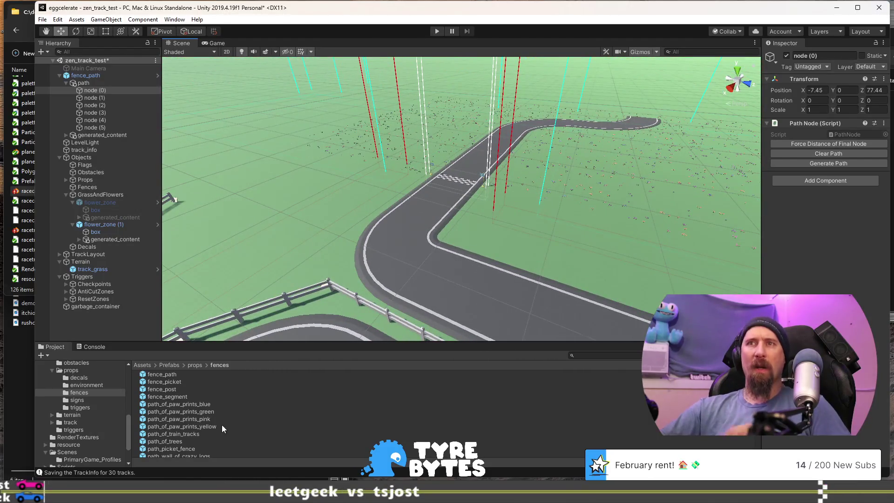
# Browse the environment prefabs, open the props folder and pick the barn prefab
pyautogui.scroll(-3, 173, 399)
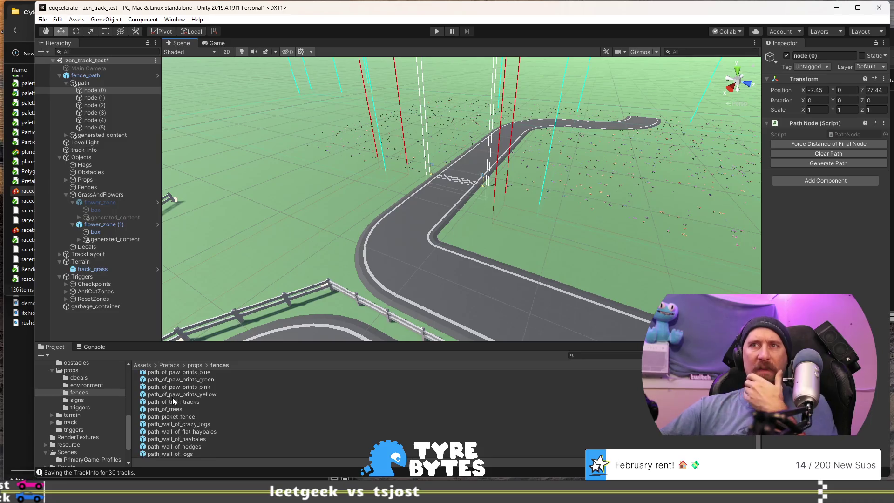
pyautogui.click(88, 384)
pyautogui.scroll(-5, 185, 390)
pyautogui.scroll(-3, 186, 392)
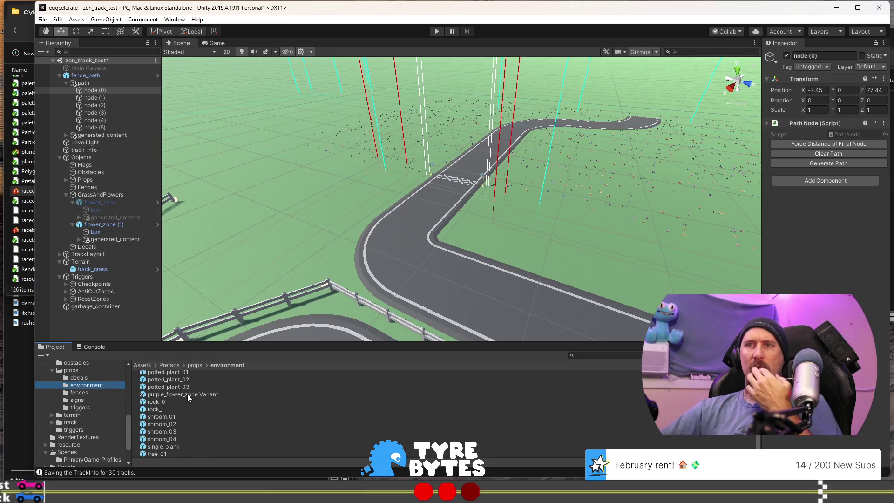
pyautogui.scroll(8, 189, 410)
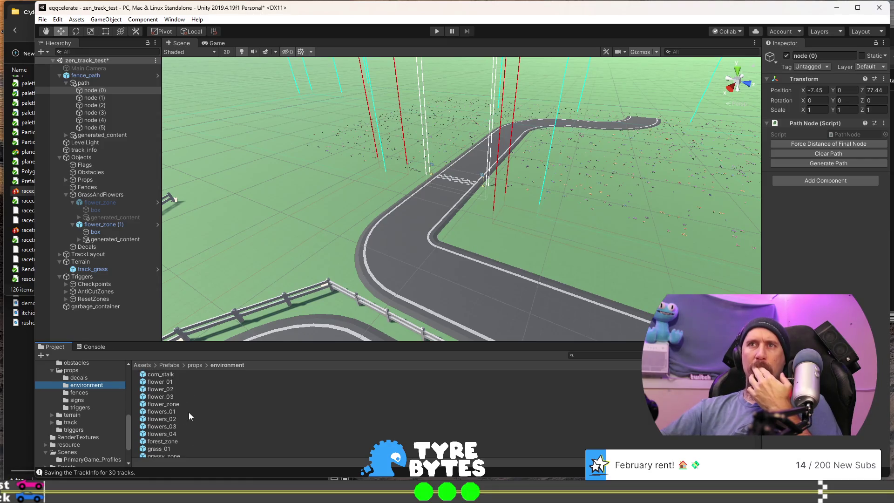
pyautogui.scroll(-8, 189, 412)
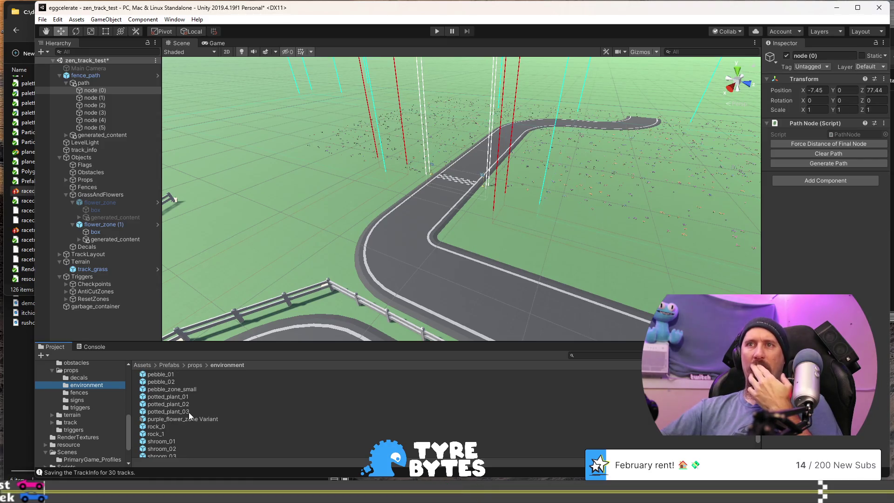
pyautogui.scroll(4, 189, 412)
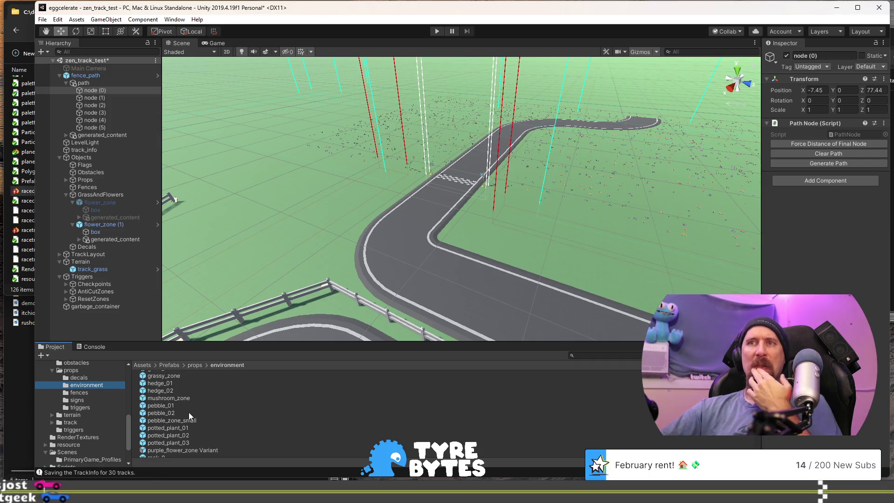
pyautogui.scroll(5, 189, 412)
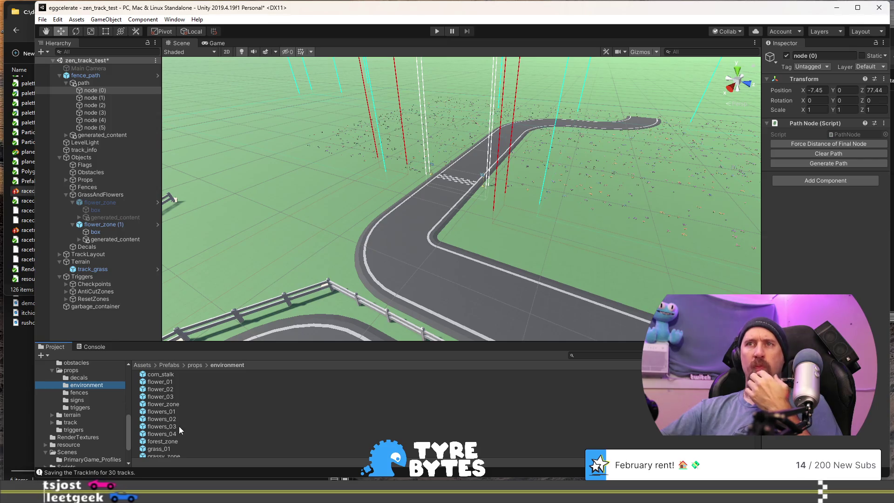
pyautogui.click(78, 371)
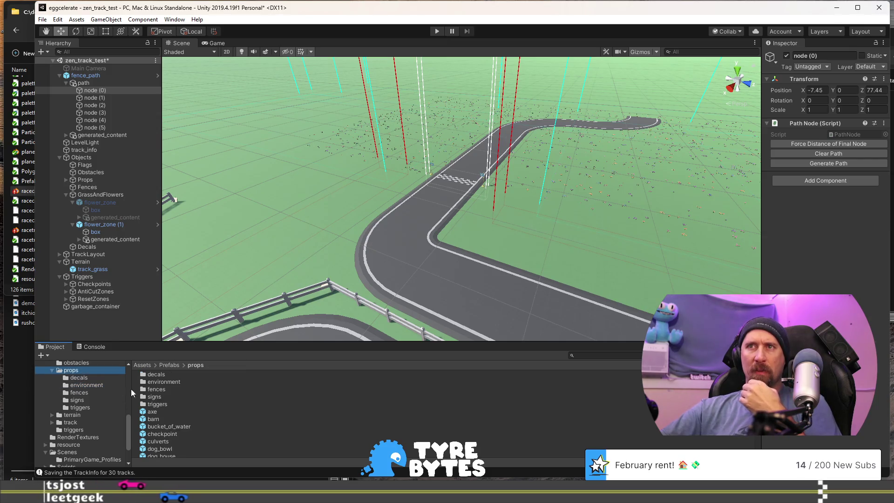
pyautogui.click(157, 420)
# Place the barn inside the hairpin and re-enable the first flower zone, framing its flowers
pyautogui.moveTo(159, 422)
pyautogui.mouseDown()
pyautogui.moveTo(549, 223)
pyautogui.moveTo(531, 184)
pyautogui.moveTo(541, 186)
pyautogui.mouseUp()
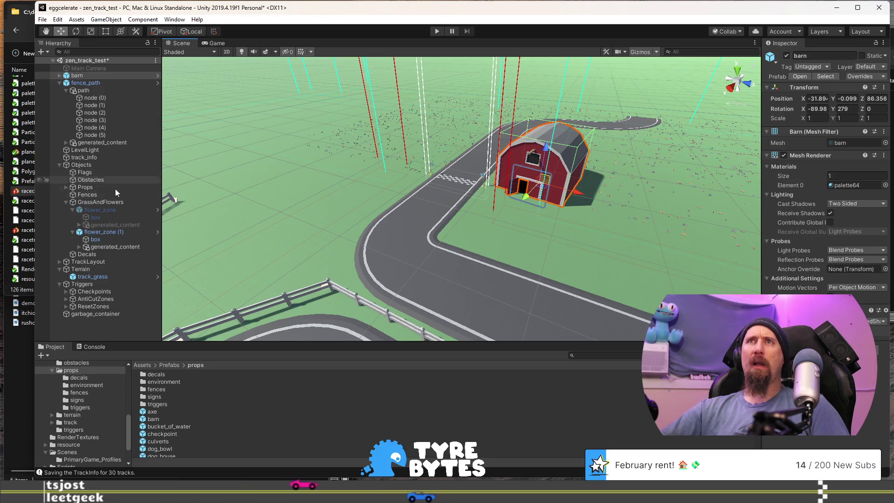
pyautogui.click(116, 210)
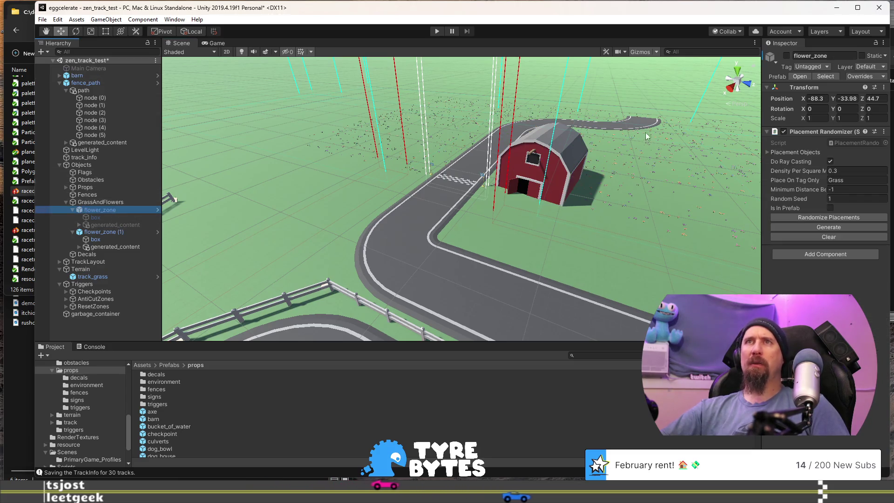
pyautogui.click(787, 56)
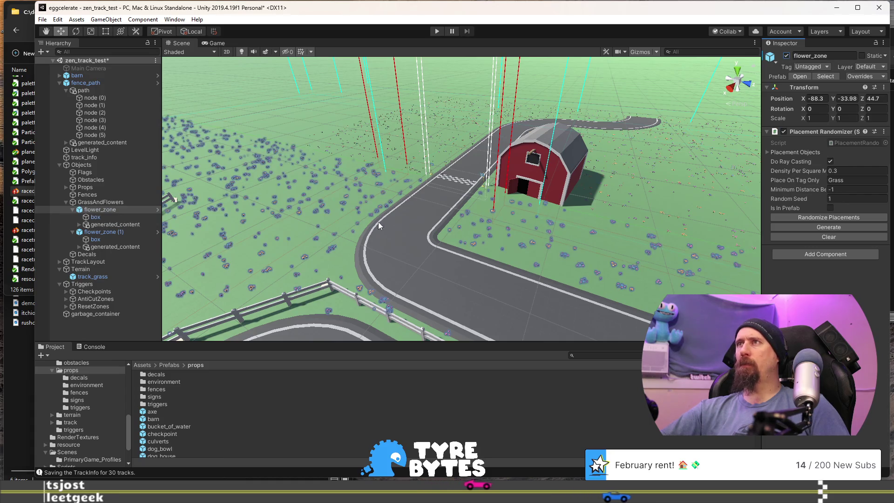
pyautogui.press('f')
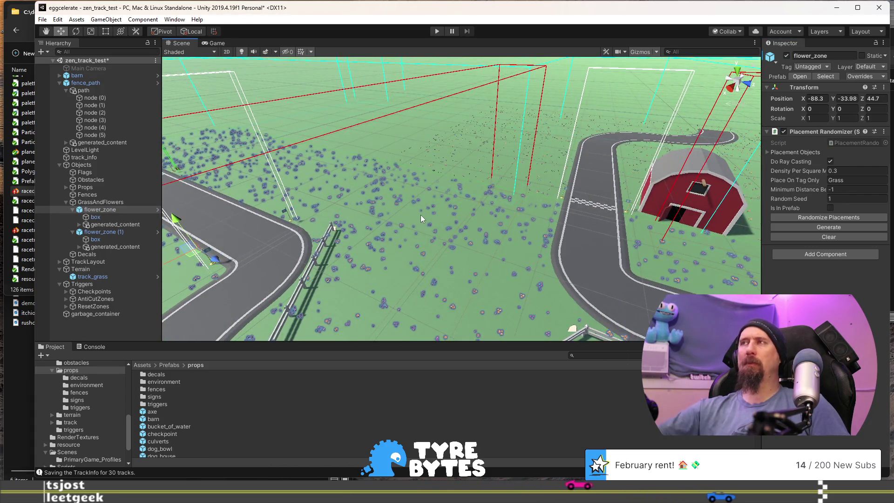
pyautogui.moveTo(426, 225); pyautogui.dragTo(412, 184)
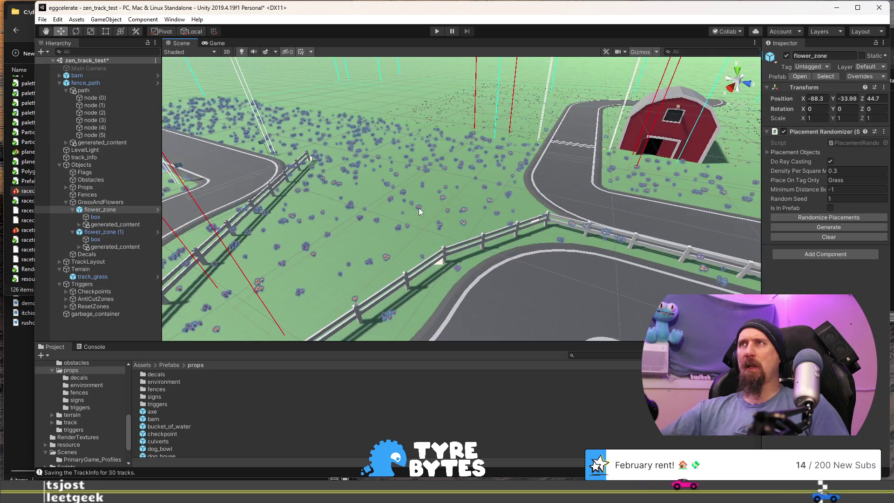
pyautogui.scroll(5, 479, 208)
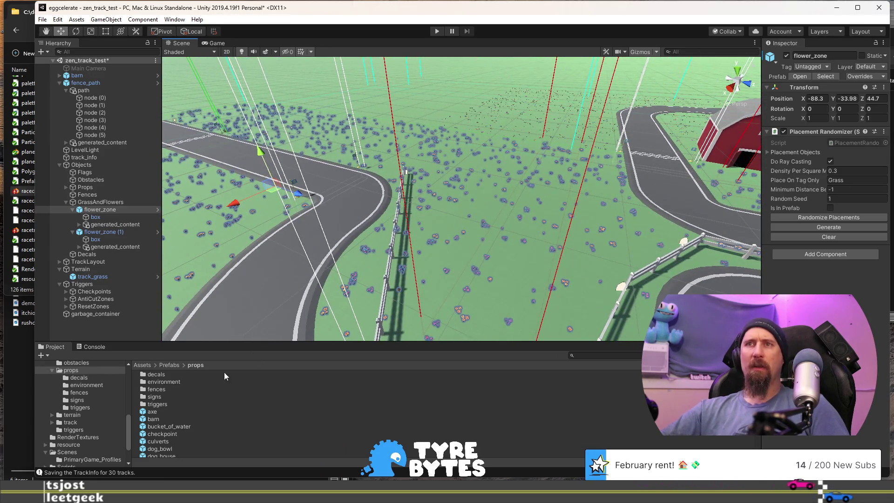
pyautogui.scroll(-2, 210, 396)
pyautogui.moveTo(559, 253)
pyautogui.mouseDown()
pyautogui.moveTo(479, 216)
pyautogui.moveTo(437, 211)
pyautogui.moveTo(457, 243)
pyautogui.moveTo(433, 183)
pyautogui.mouseUp()
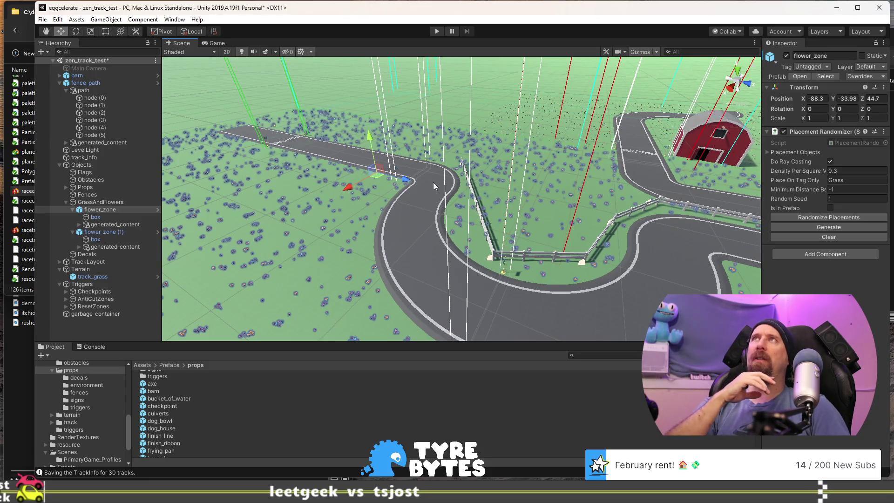
# Save the zen_track_test scene, play-test the track, then stop play mode
pyautogui.hotkey('ctrl', 's')
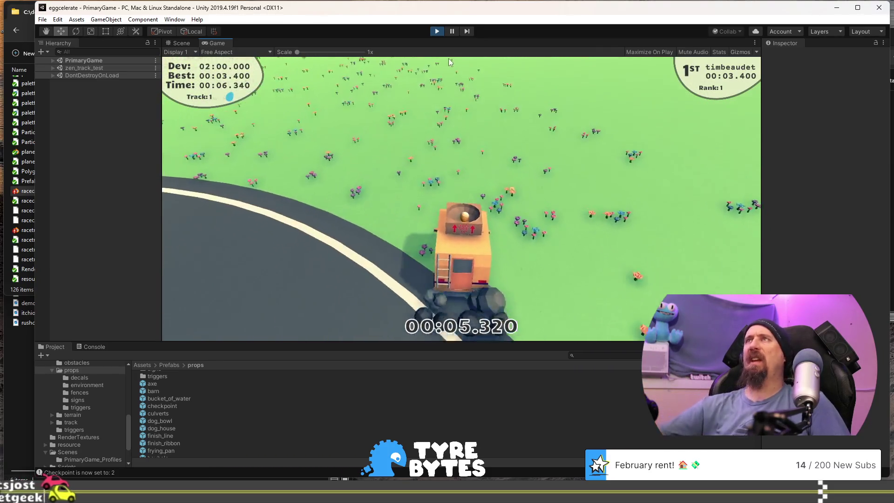
pyautogui.click(437, 31)
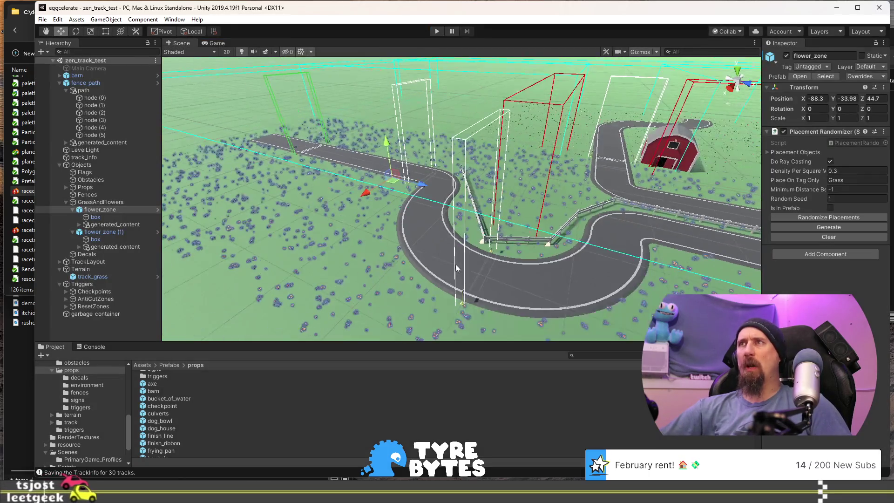
# In Top view, drag flower_zone's box collider edge right to size X 72.71, centre X 6.36
pyautogui.press('f')
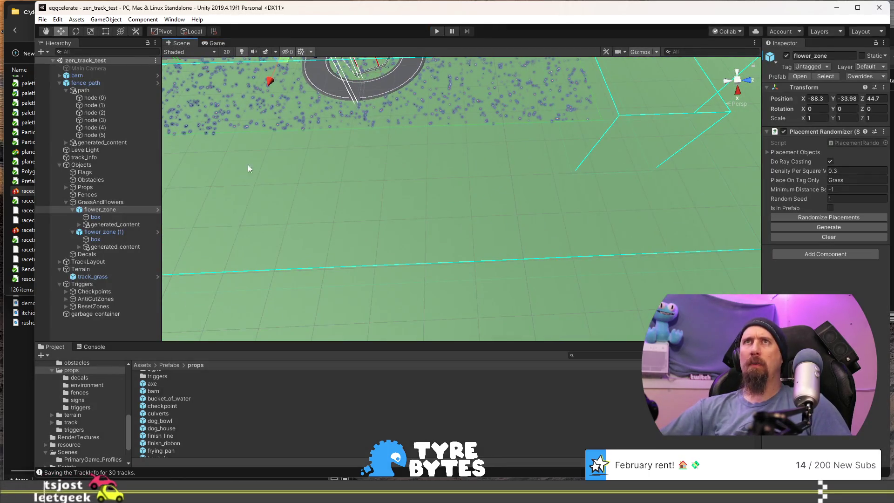
pyautogui.click(103, 225)
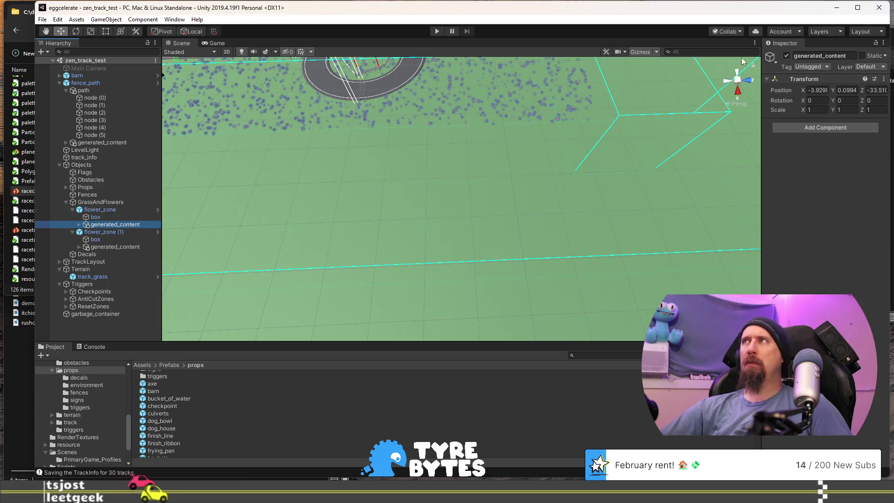
pyautogui.click(740, 82)
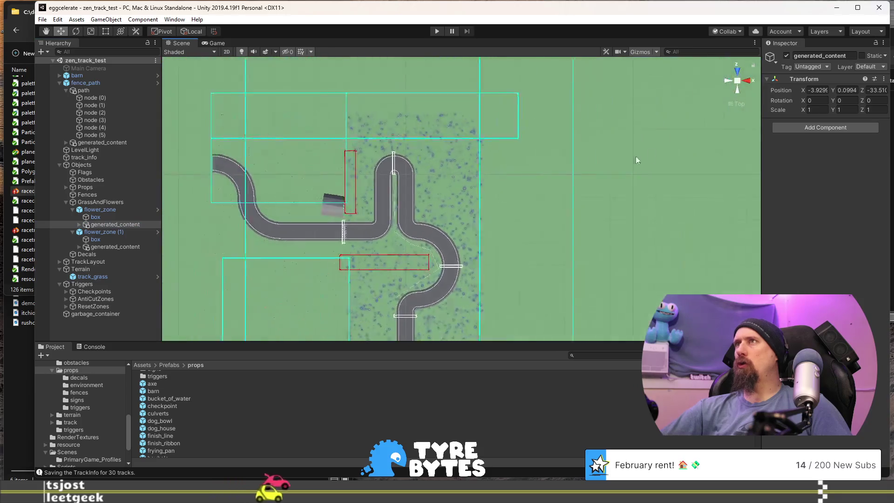
pyautogui.scroll(-2, 525, 220)
pyautogui.moveTo(526, 221); pyautogui.dragTo(449, 197)
pyautogui.click(104, 218)
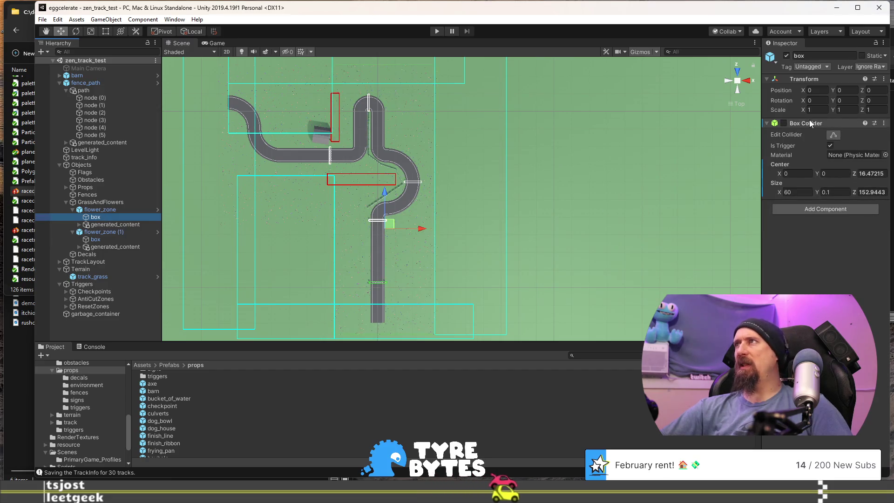
pyautogui.click(833, 135)
pyautogui.moveTo(440, 199); pyautogui.dragTo(461, 200)
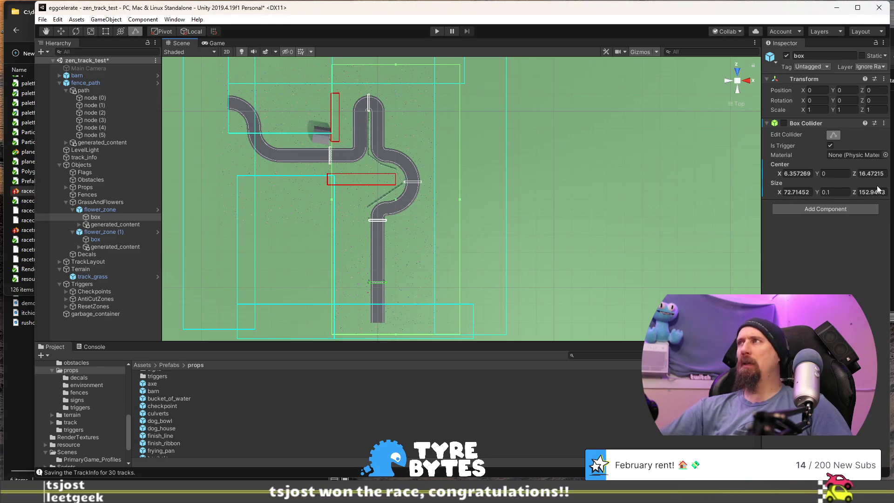
pyautogui.click(111, 209)
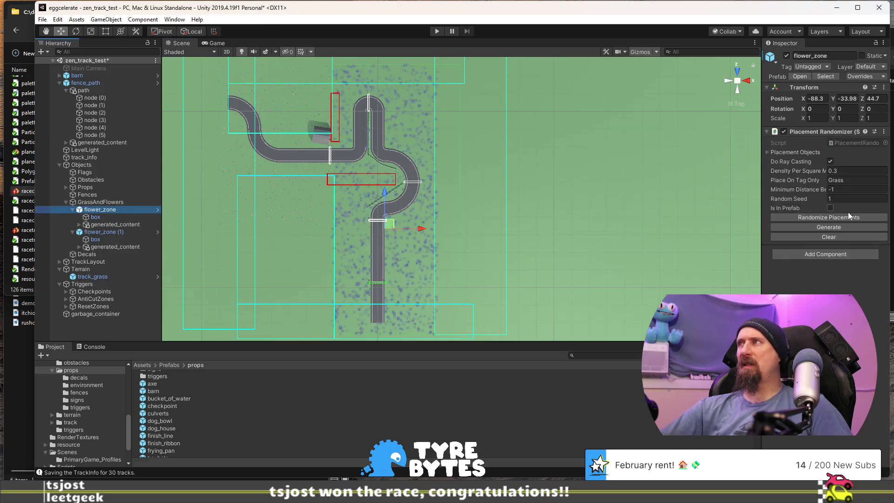
# Re-randomize flower placements with seed 937038384, save the scene, and enter Play mode
pyautogui.click(836, 219)
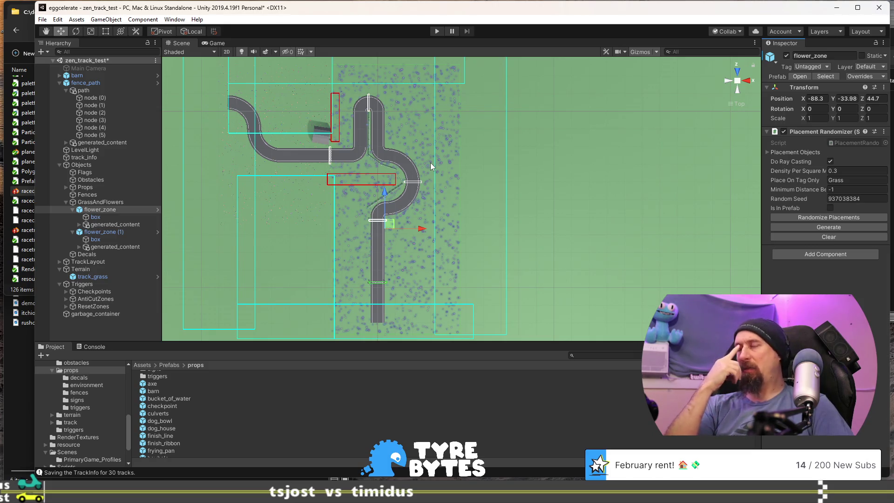
pyautogui.hotkey('ctrl', 's')
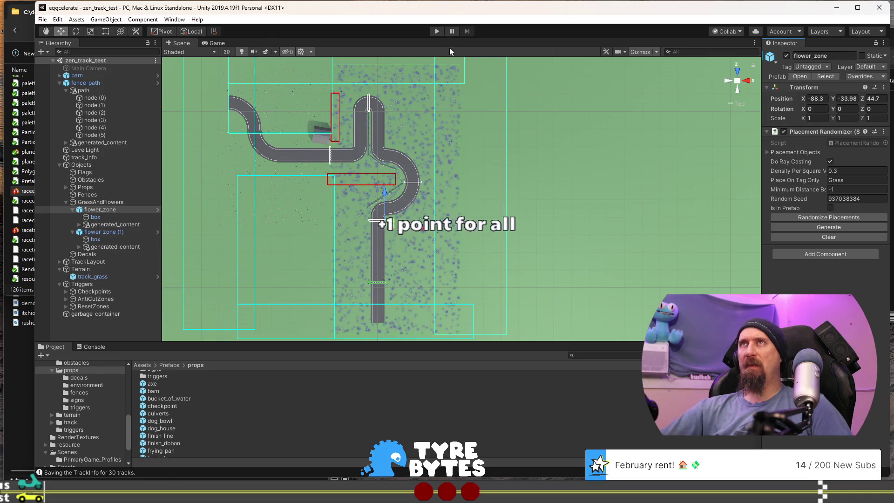
pyautogui.click(437, 32)
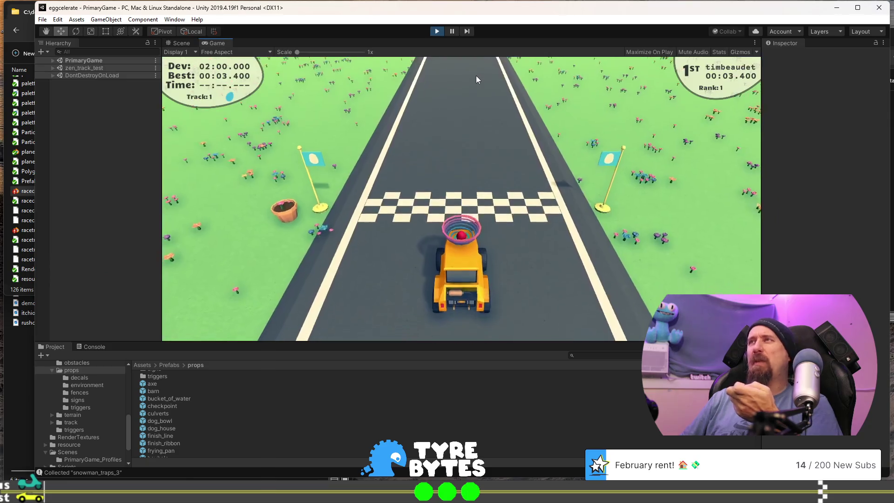
# Drive a test lap through the flower-filled track until the race resets, then stop Play mode
pyautogui.press('Up')
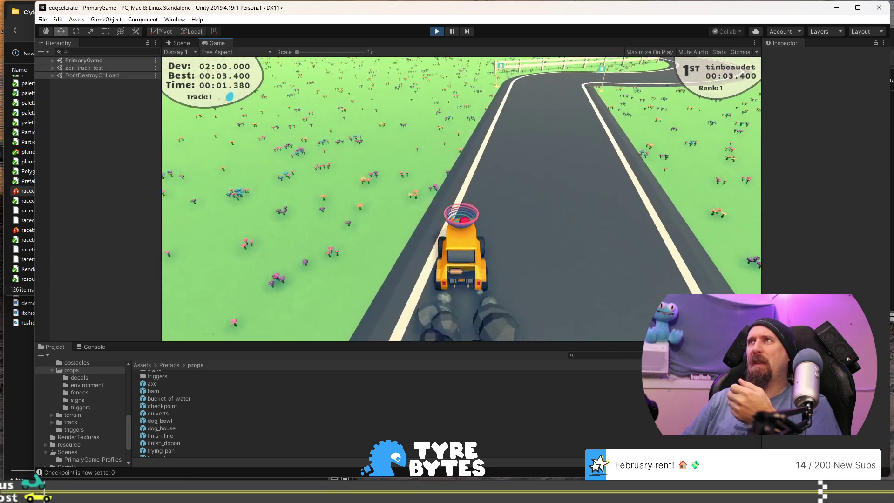
pyautogui.press('Left')
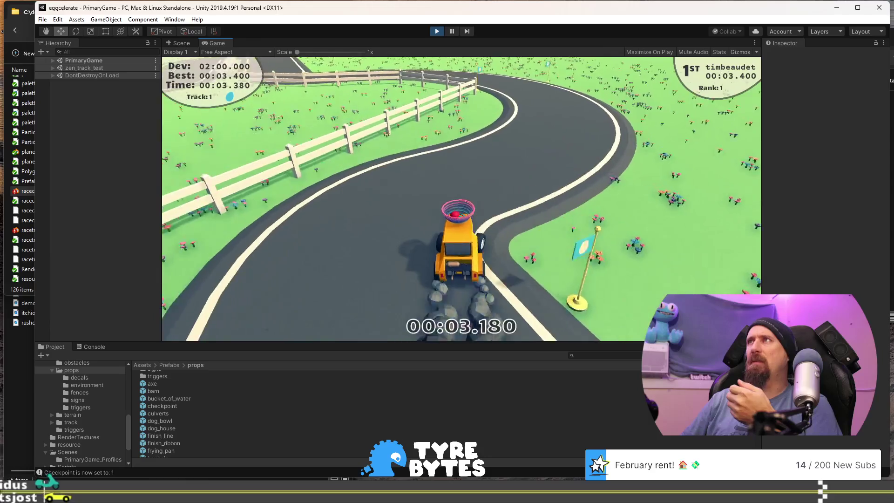
pyautogui.press('Left')
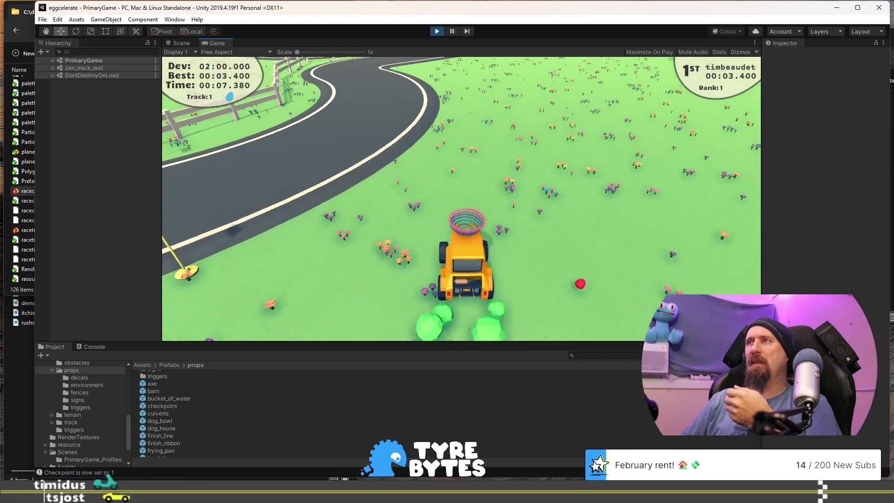
pyautogui.press('Up')
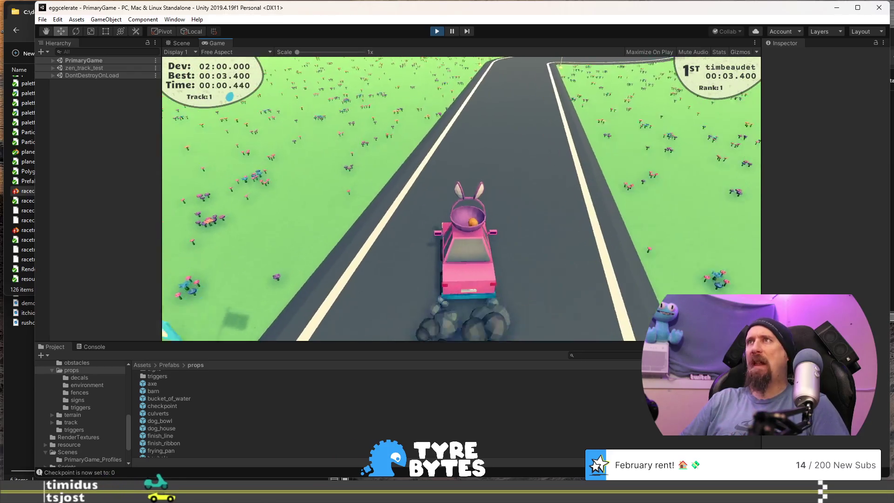
pyautogui.press('Left')
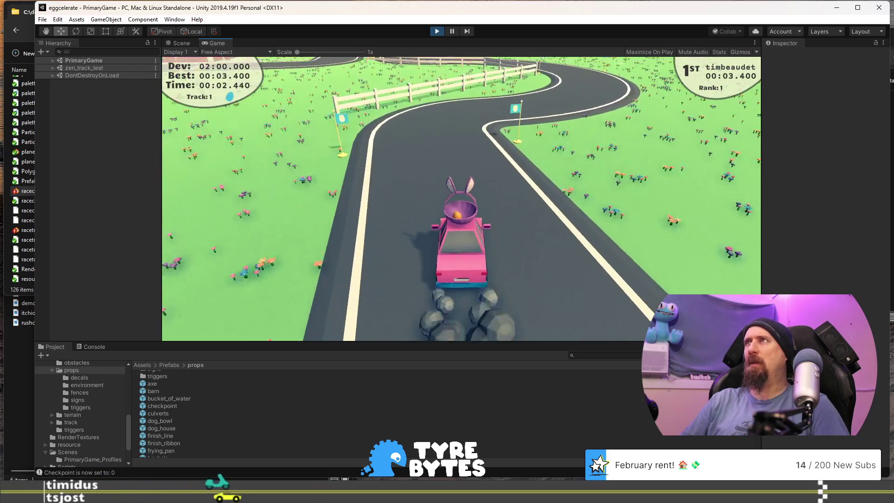
pyautogui.press('Left')
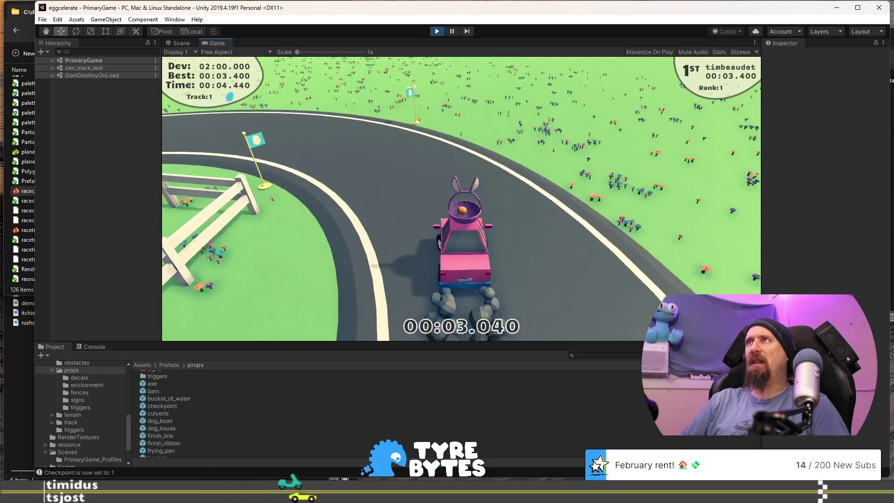
pyautogui.press('Left')
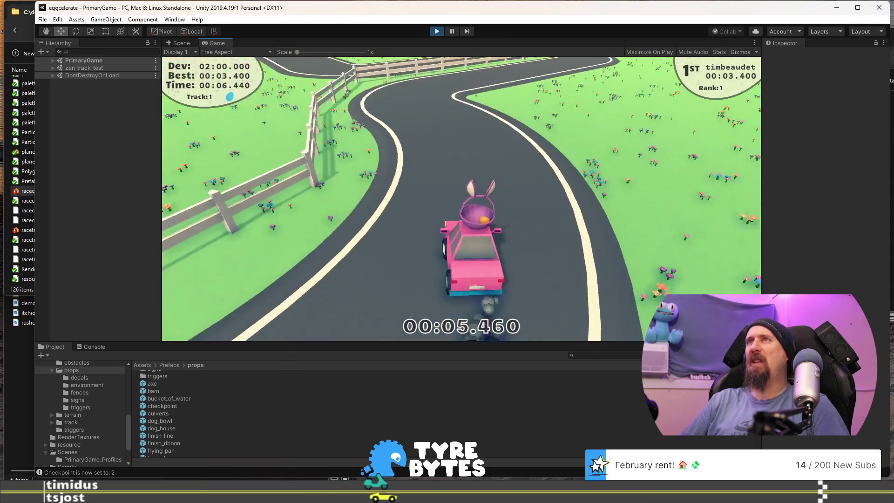
pyautogui.press('Right')
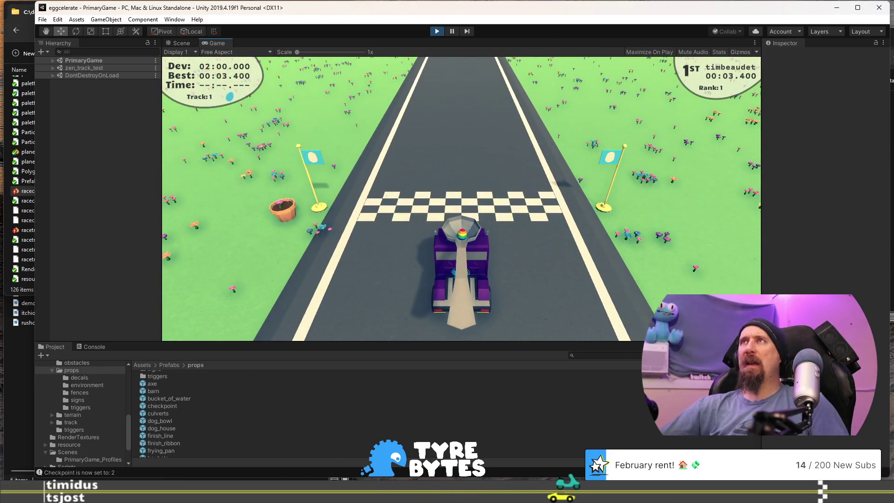
pyautogui.click(437, 31)
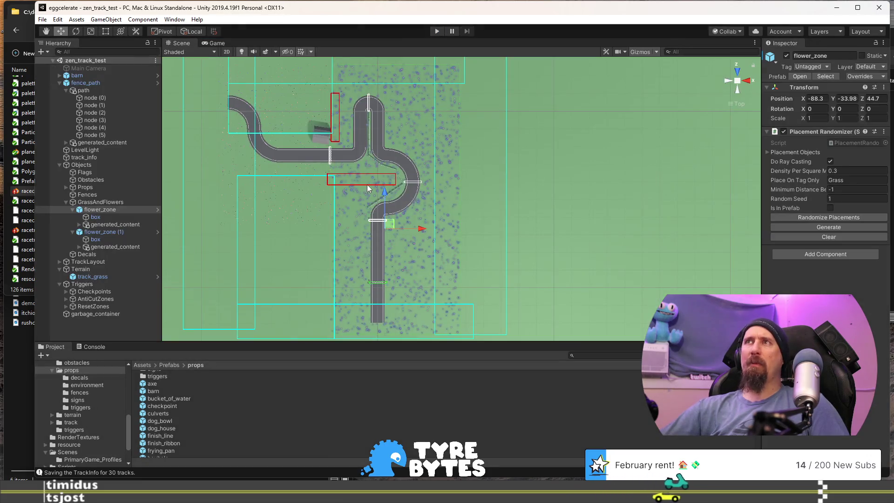
# Tilt the view over the track gaps, select track_grass, and pick the windmill prefab
pyautogui.moveTo(384, 140); pyautogui.dragTo(404, 180)
pyautogui.scroll(3, 405, 181)
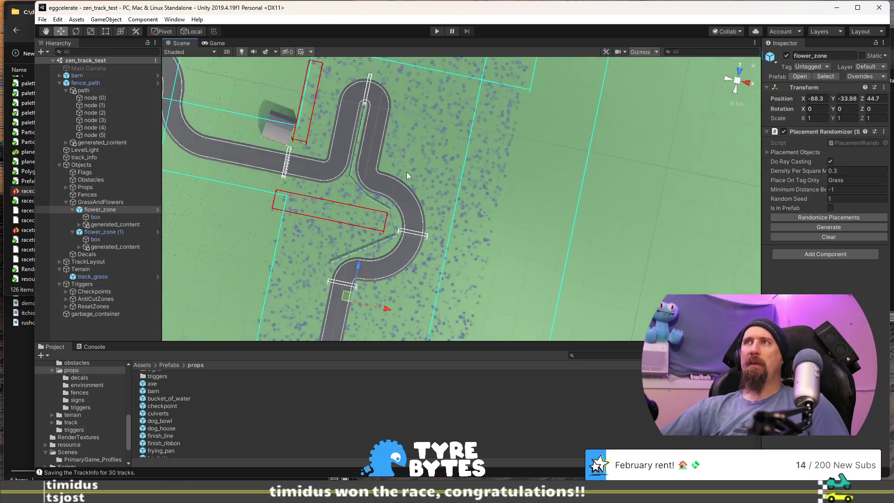
pyautogui.moveTo(382, 168); pyautogui.dragTo(378, 142)
pyautogui.click(379, 142)
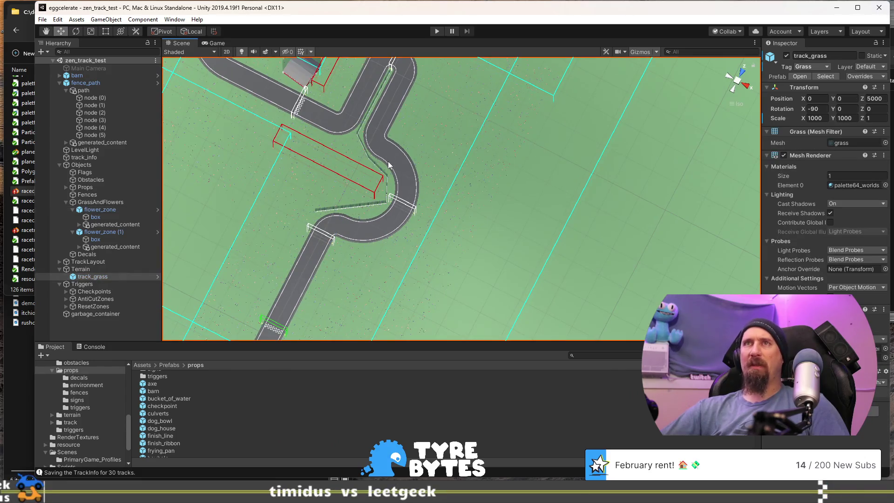
pyautogui.scroll(-10, 181, 403)
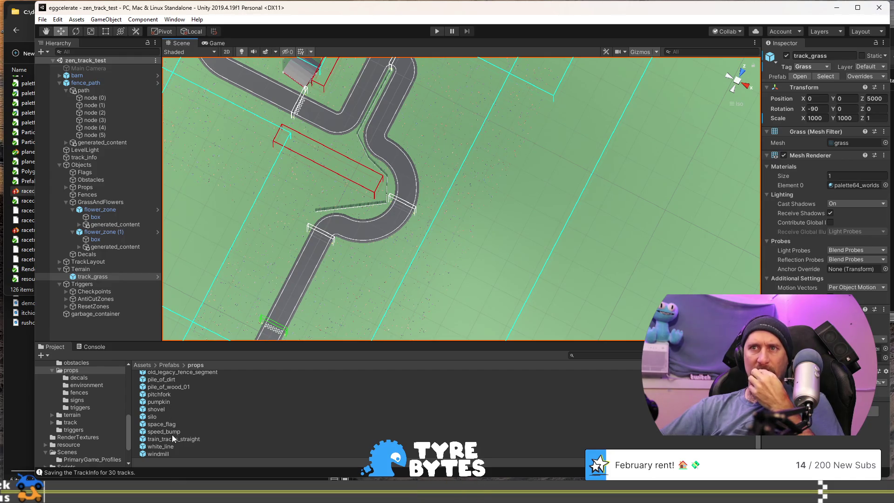
pyautogui.click(158, 455)
# Place the windmill beside the hairpin's upper road at X 7.43, Z 83.80, then start Play mode
pyautogui.moveTo(312, 327)
pyautogui.mouseDown()
pyautogui.moveTo(386, 134)
pyautogui.moveTo(395, 116)
pyautogui.moveTo(401, 122)
pyautogui.mouseUp()
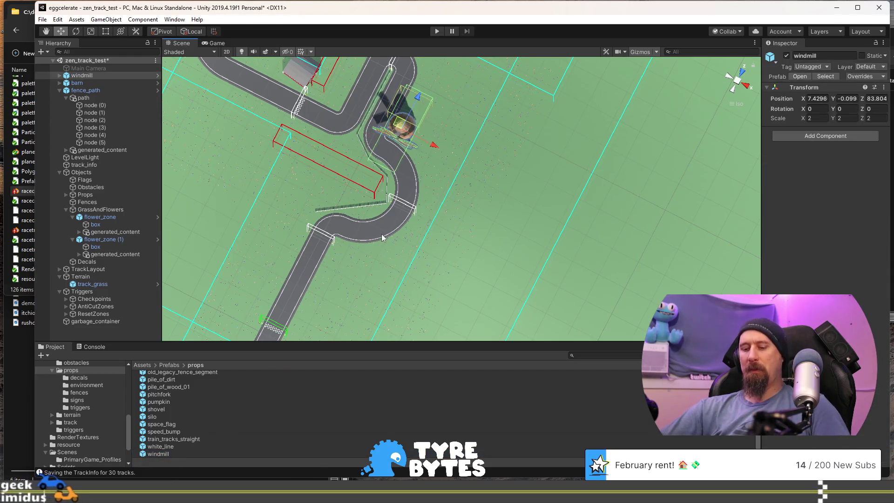
pyautogui.moveTo(365, 239)
pyautogui.mouseDown()
pyautogui.moveTo(370, 205)
pyautogui.moveTo(386, 186)
pyautogui.moveTo(429, 220)
pyautogui.moveTo(438, 266)
pyautogui.mouseUp()
pyautogui.press('f')
pyautogui.scroll(-6, 429, 219)
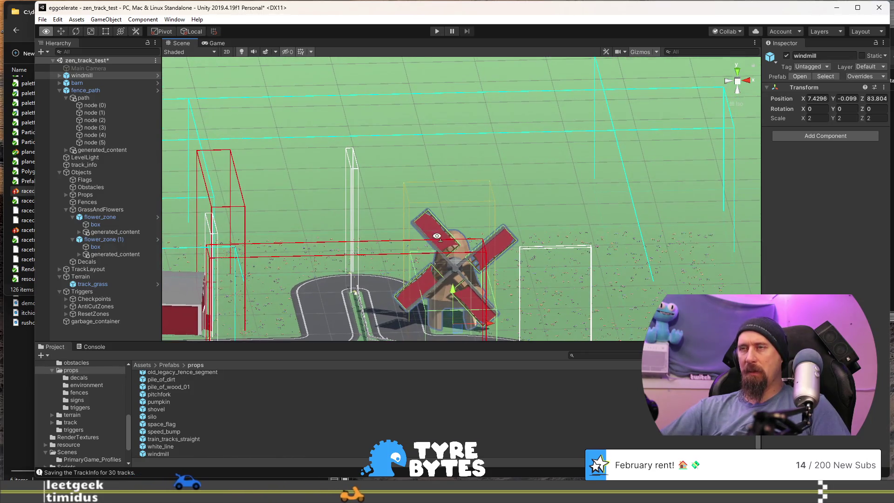
pyautogui.moveTo(437, 236); pyautogui.dragTo(443, 294)
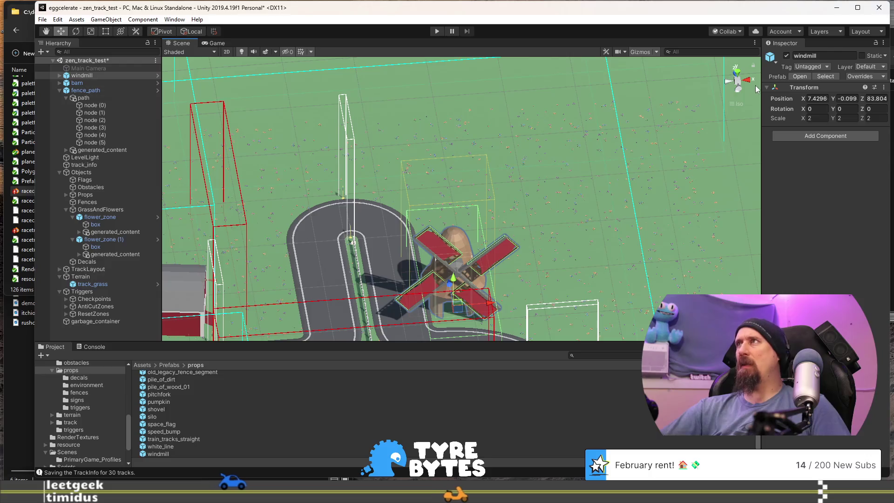
pyautogui.moveTo(736, 108)
pyautogui.mouseDown()
pyautogui.moveTo(465, 279)
pyautogui.moveTo(331, 349)
pyautogui.moveTo(508, 270)
pyautogui.moveTo(538, 237)
pyautogui.moveTo(487, 253)
pyautogui.mouseUp()
pyautogui.press('e')
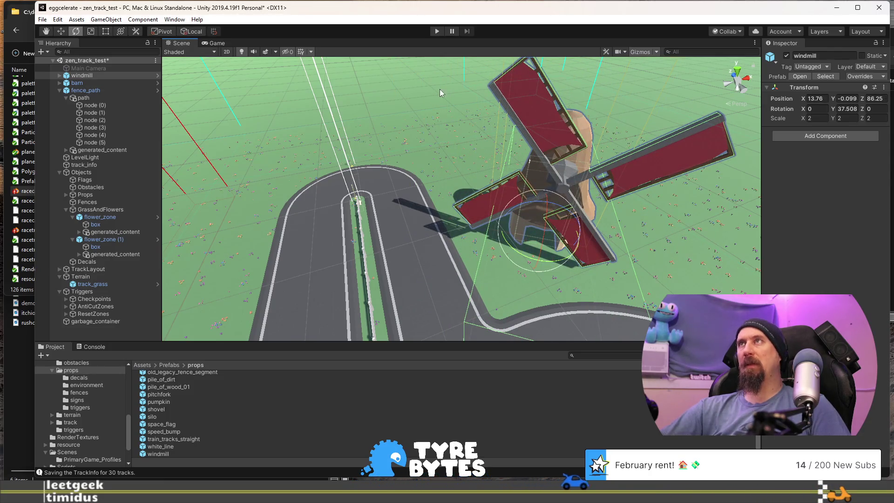
pyautogui.click(437, 32)
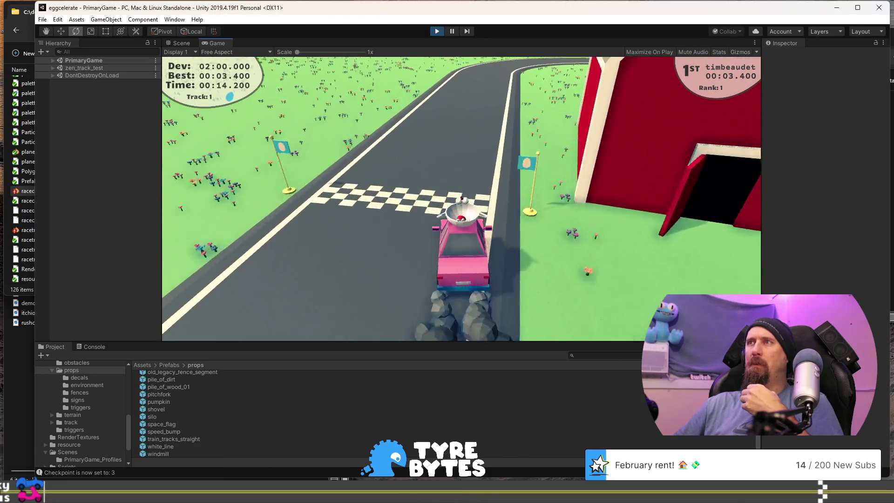
# Restart after the broken-egg message, drive a lap with WASD past the barn, then stop the game
pyautogui.press('Return')
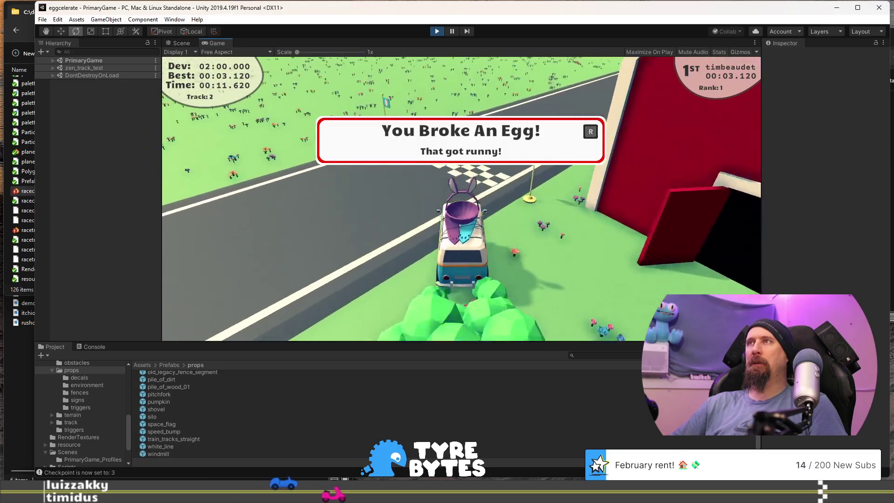
pyautogui.press('r')
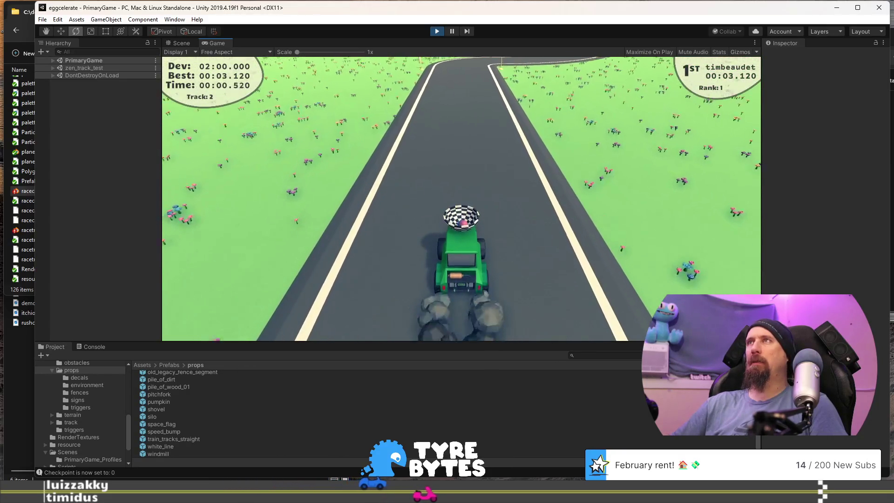
pyautogui.press('w')
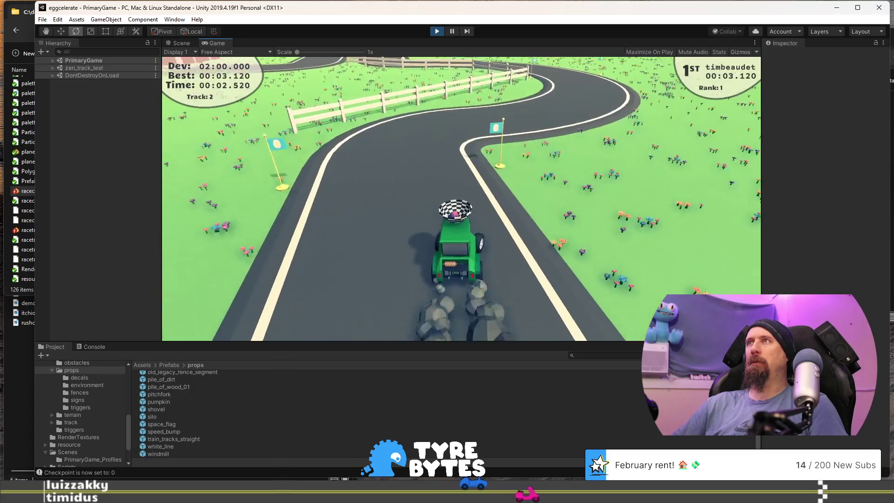
pyautogui.press('d')
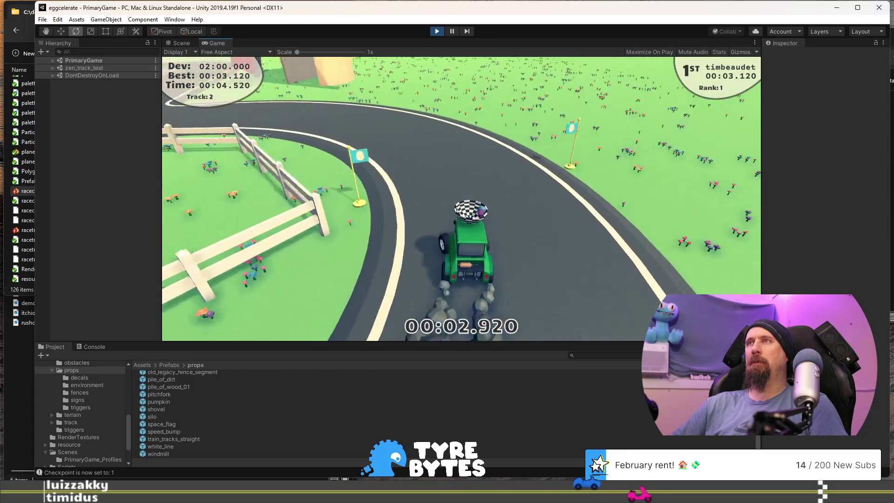
pyautogui.press('w')
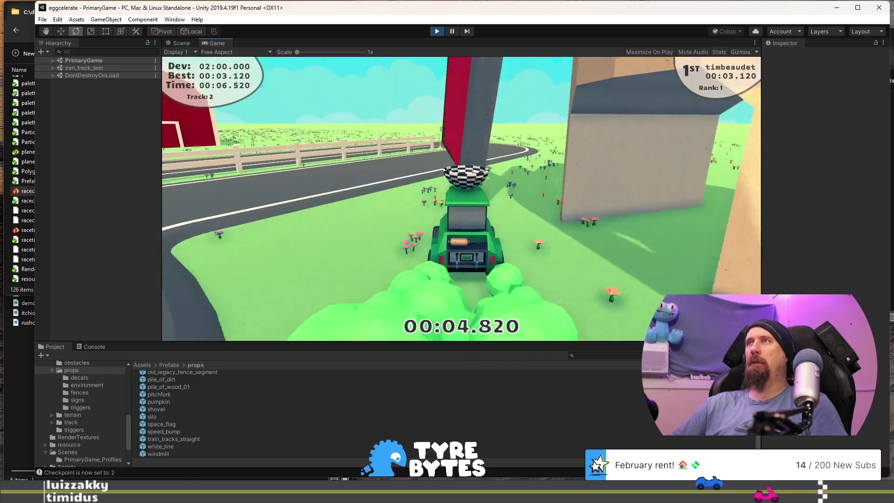
pyautogui.press('d')
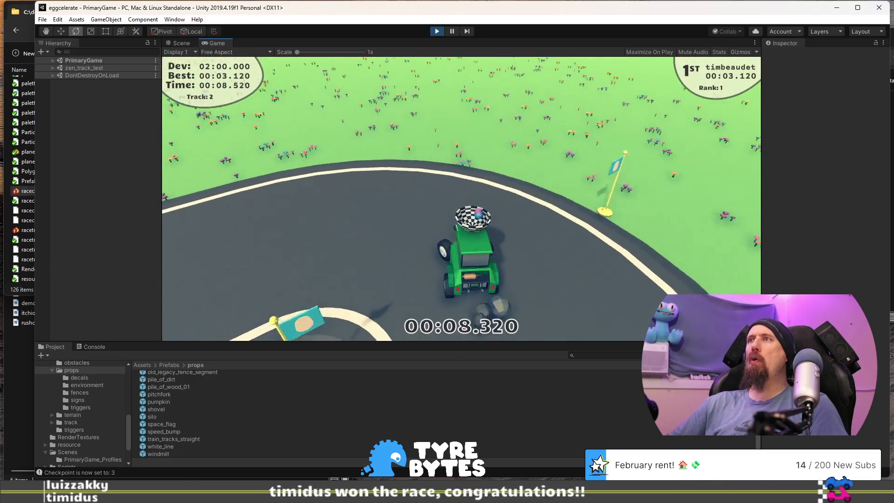
pyautogui.press('w')
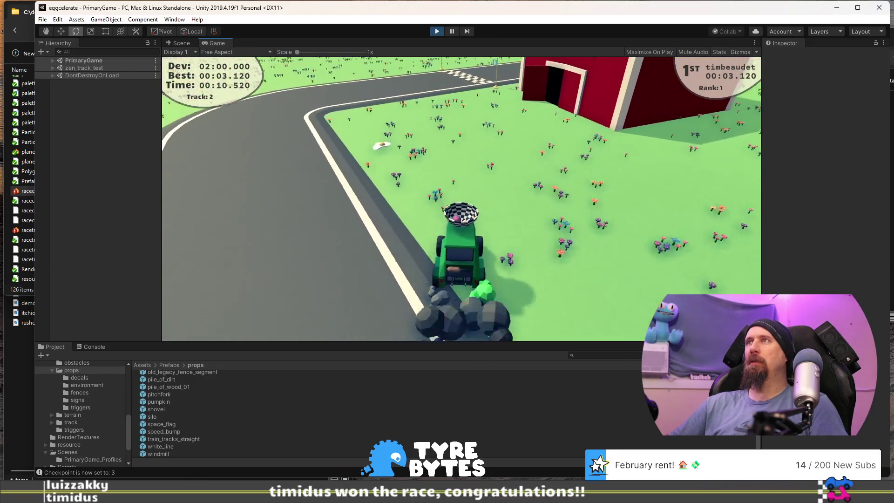
pyautogui.press('a')
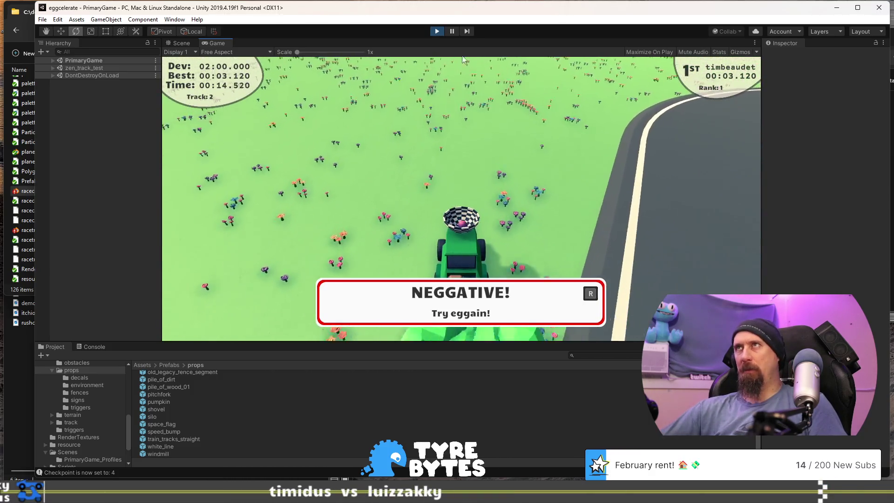
pyautogui.click(438, 33)
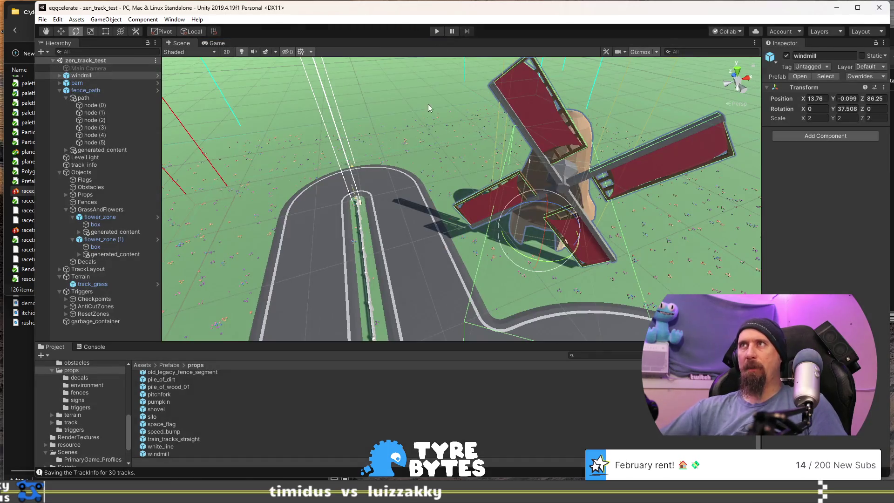
# Switch the Scene view to orthographic Top view, zoom in, and expand the anti-cut zones group
pyautogui.click(736, 71)
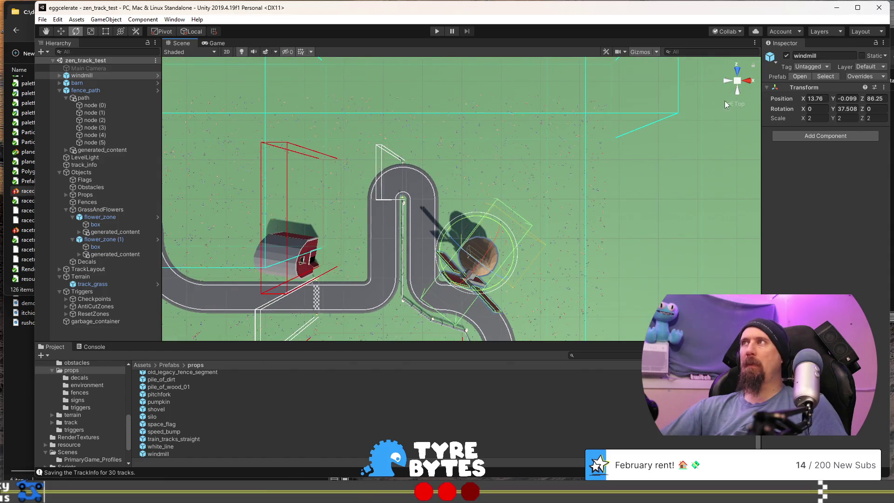
pyautogui.click(726, 104)
pyautogui.scroll(2, 400, 205)
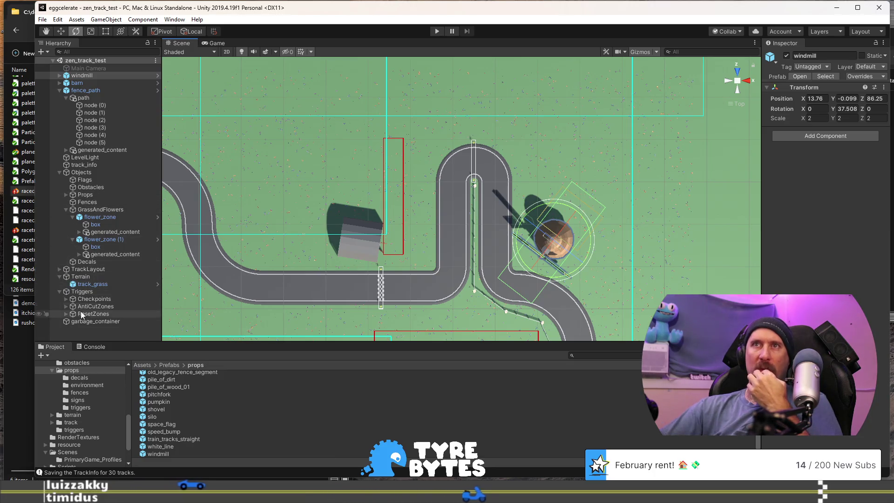
pyautogui.click(66, 306)
# Rotate anticut (1) to Y -45 and nudge it diagonally across the corner beside the barn
pyautogui.click(90, 322)
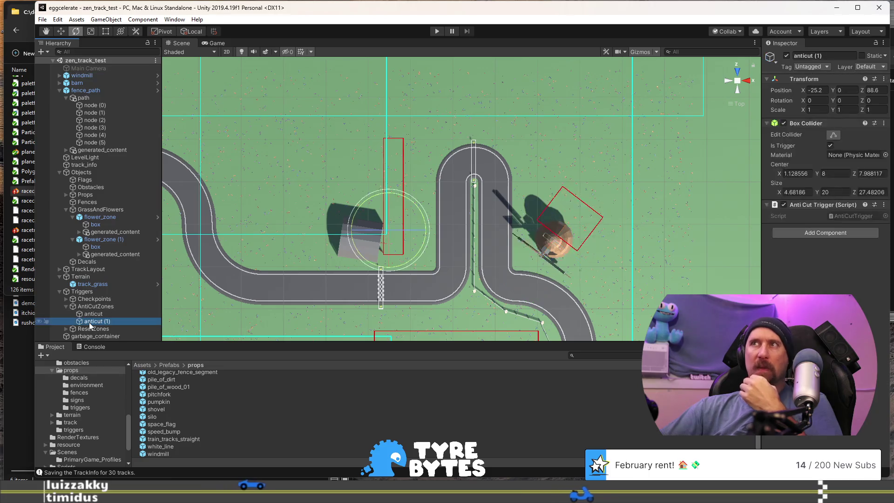
pyautogui.moveTo(411, 261); pyautogui.dragTo(451, 211)
pyautogui.press('w')
pyautogui.moveTo(401, 232); pyautogui.dragTo(401, 230)
pyautogui.press('e')
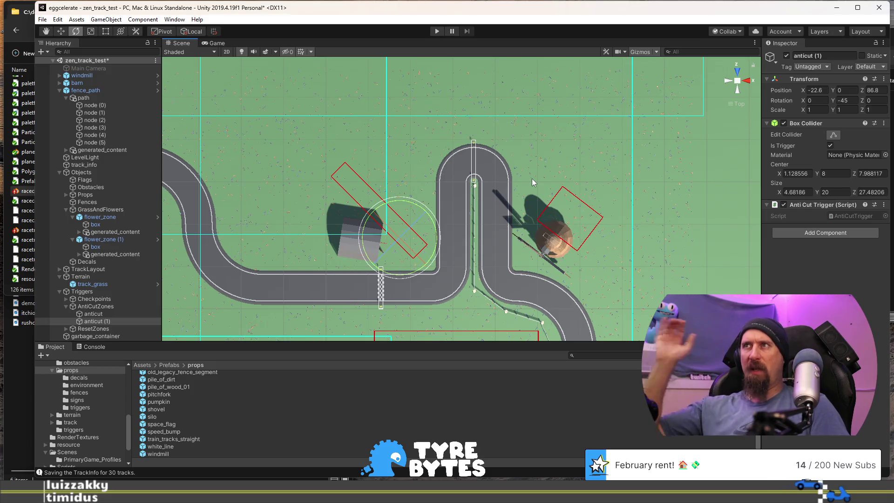
pyautogui.press('w')
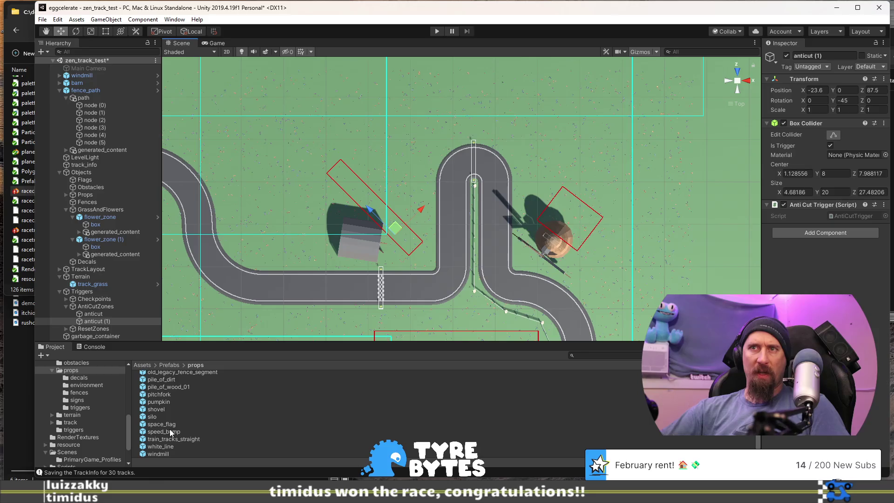
pyautogui.scroll(10, 161, 444)
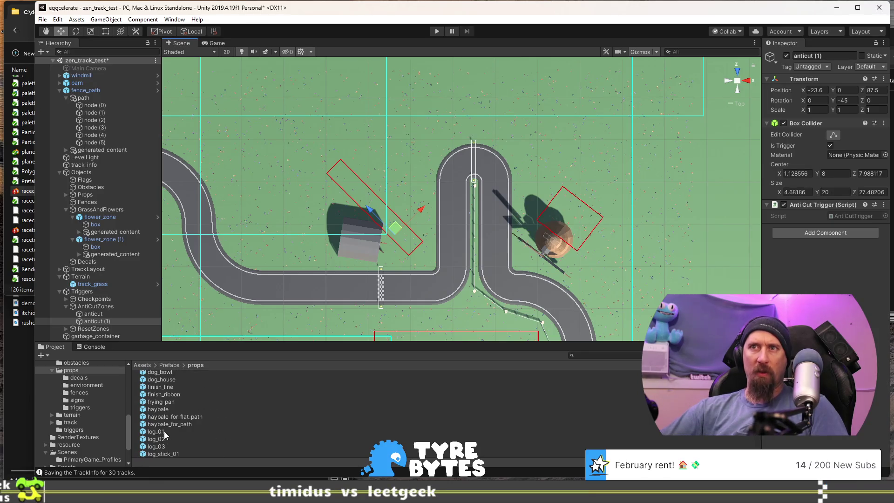
pyautogui.click(96, 385)
# Place a tree_01 prefab inside the corner by the barn at X -17.41, Z 82.95
pyautogui.scroll(-2, 177, 399)
pyautogui.scroll(-2, 183, 419)
pyautogui.moveTo(157, 454)
pyautogui.mouseDown()
pyautogui.moveTo(245, 433)
pyautogui.moveTo(400, 303)
pyautogui.moveTo(416, 275)
pyautogui.mouseUp()
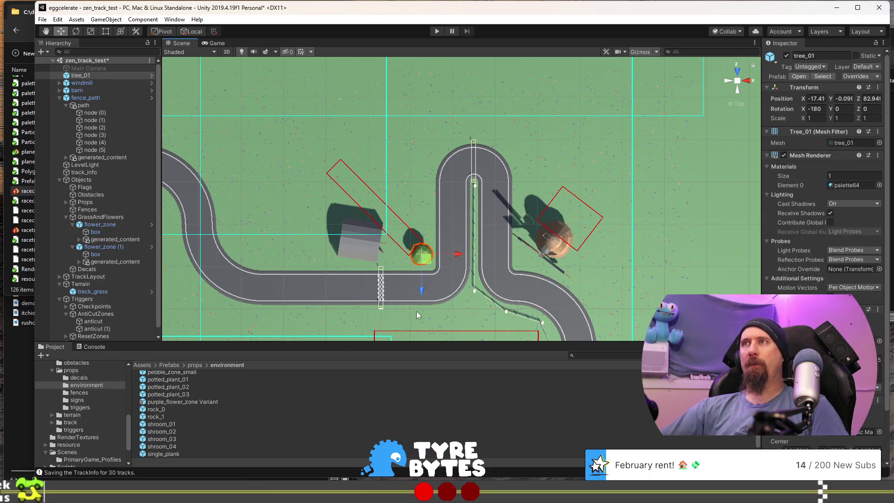
pyautogui.scroll(5, 429, 209)
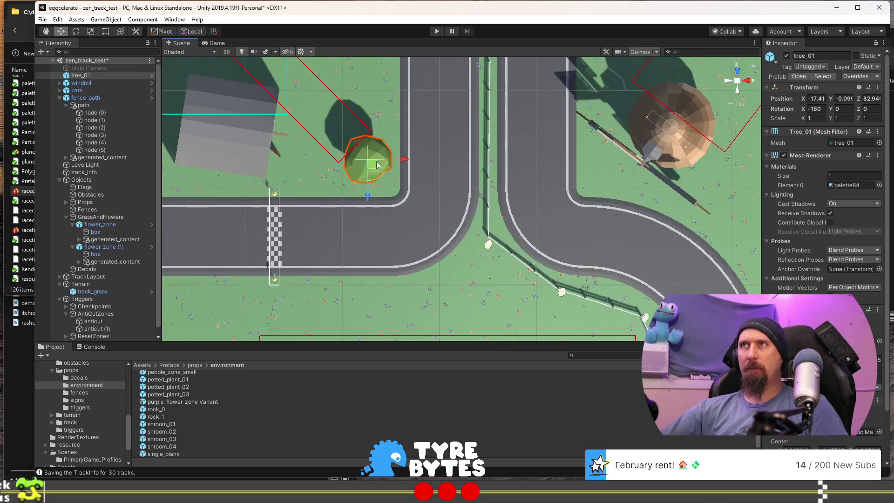
pyautogui.moveTo(326, 124); pyautogui.dragTo(416, 245)
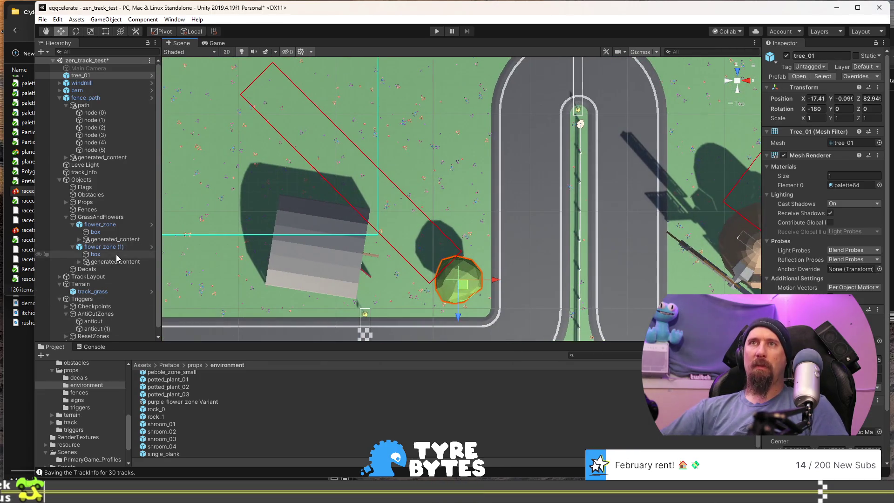
# Move anticut (1) to X -22.69, Z 86.73 and narrow its box collider to about 2.37 wide
pyautogui.click(96, 329)
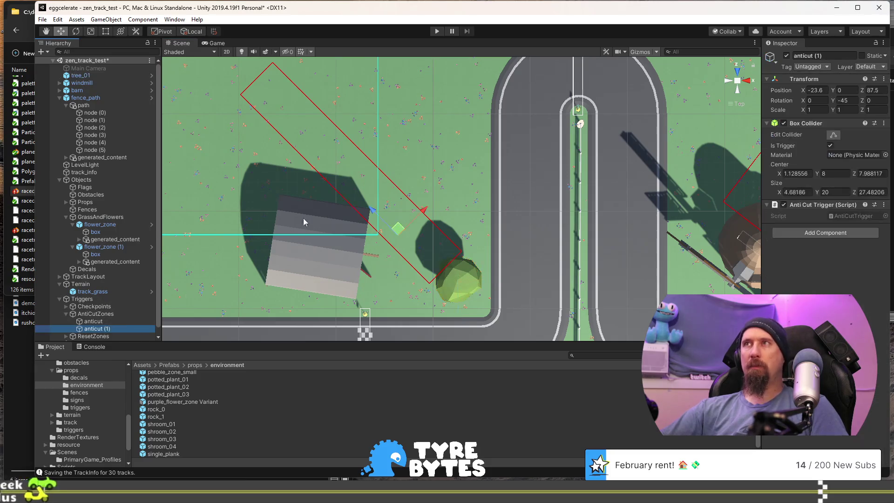
pyautogui.moveTo(400, 233); pyautogui.dragTo(408, 241)
pyautogui.scroll(-3, 468, 245)
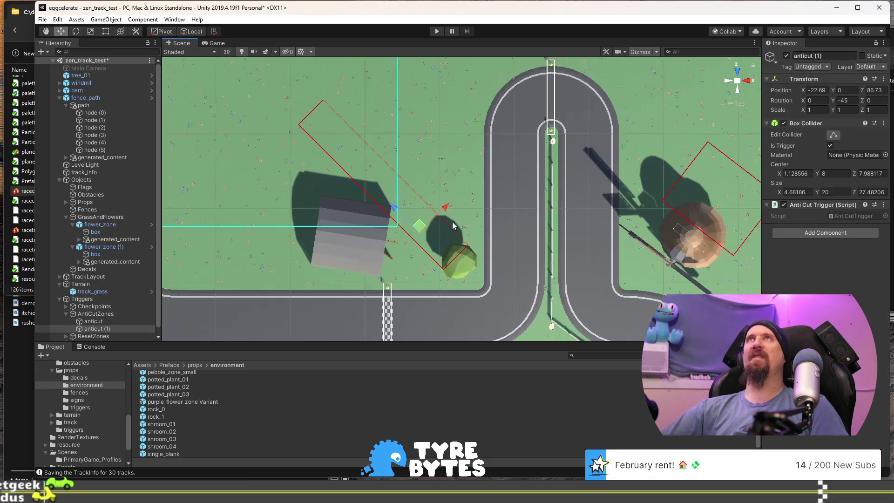
pyautogui.click(834, 135)
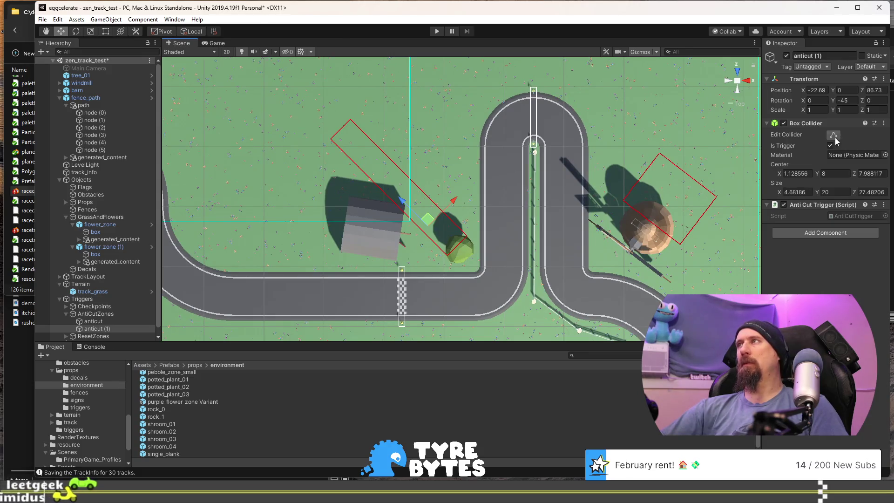
pyautogui.moveTo(409, 178); pyautogui.dragTo(402, 185)
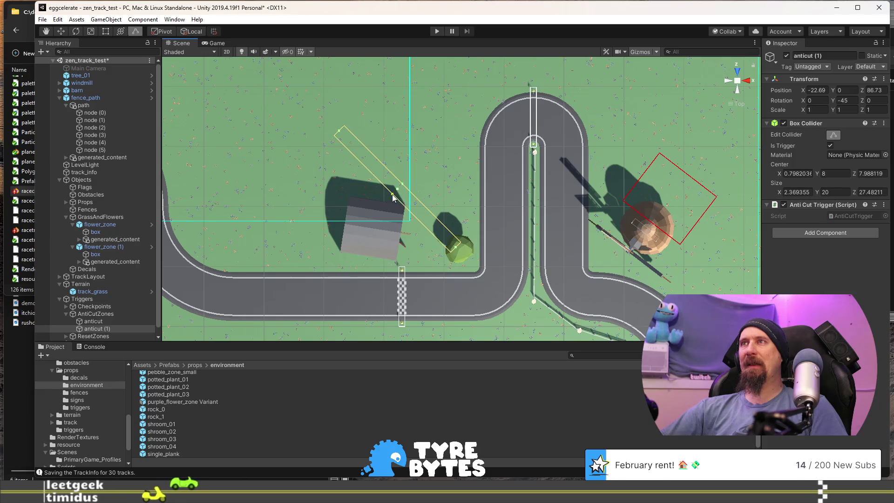
pyautogui.click(487, 183)
pyautogui.moveTo(488, 183)
pyautogui.keyDown('alt'); pyautogui.mouseDown()
pyautogui.moveTo(511, 221)
pyautogui.moveTo(569, 193)
pyautogui.moveTo(582, 166)
pyautogui.mouseUp(); pyautogui.keyUp('alt')
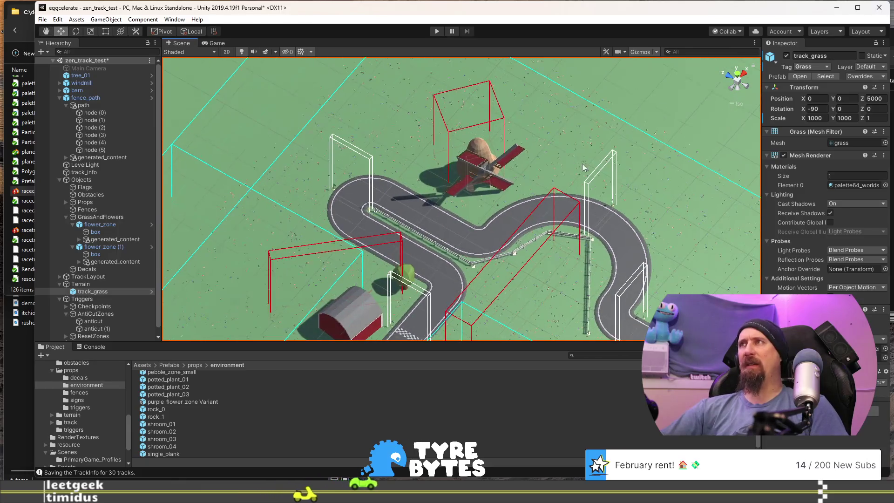
# Place a dog_house prefab on the grass by the right-hand bend at X 25.12, Z 53.13
pyautogui.moveTo(643, 222); pyautogui.dragTo(467, 202)
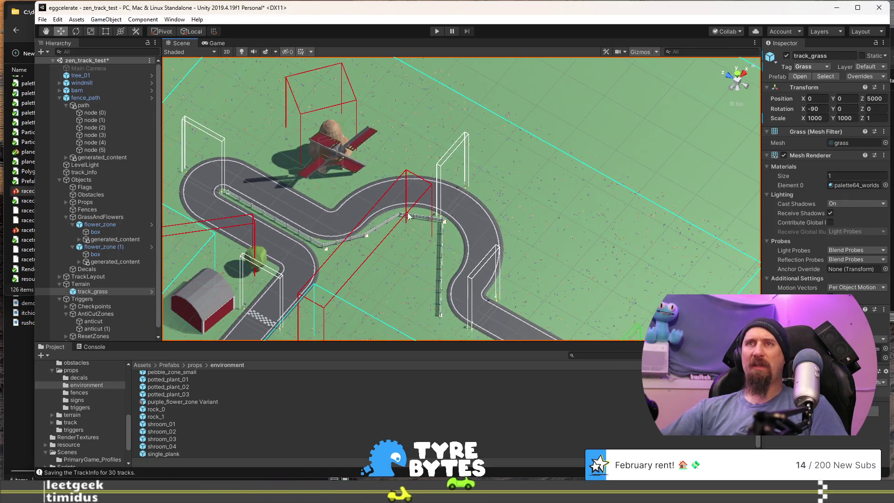
pyautogui.click(72, 371)
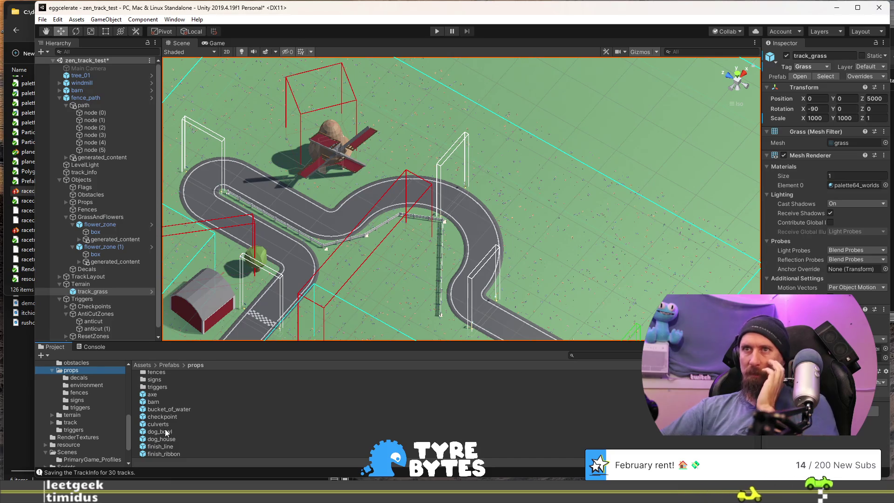
pyautogui.moveTo(166, 441); pyautogui.dragTo(448, 279)
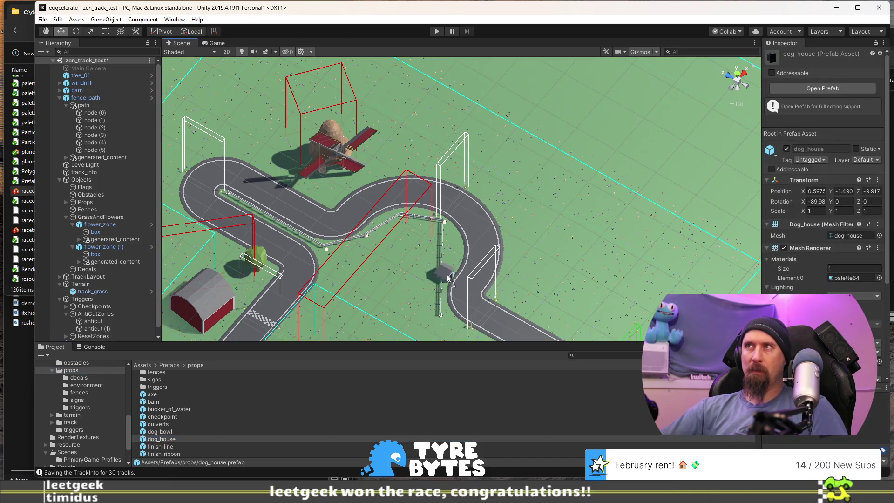
pyautogui.moveTo(495, 205); pyautogui.dragTo(498, 205)
pyautogui.press('e')
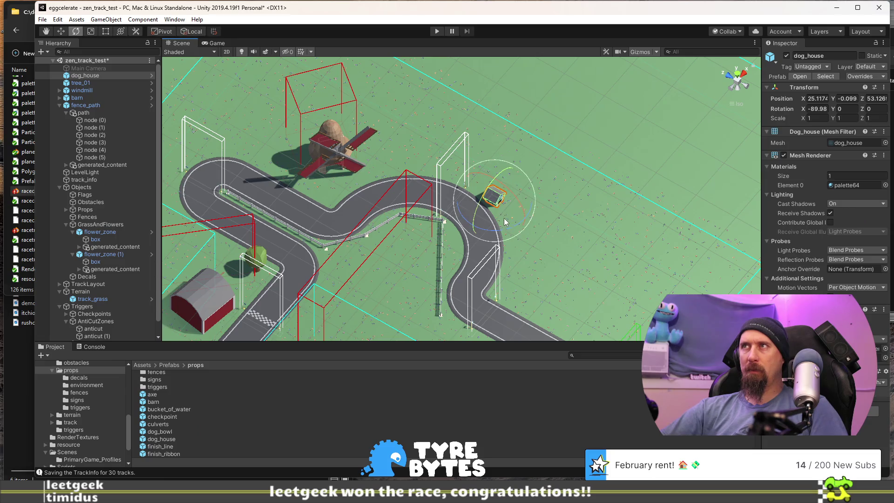